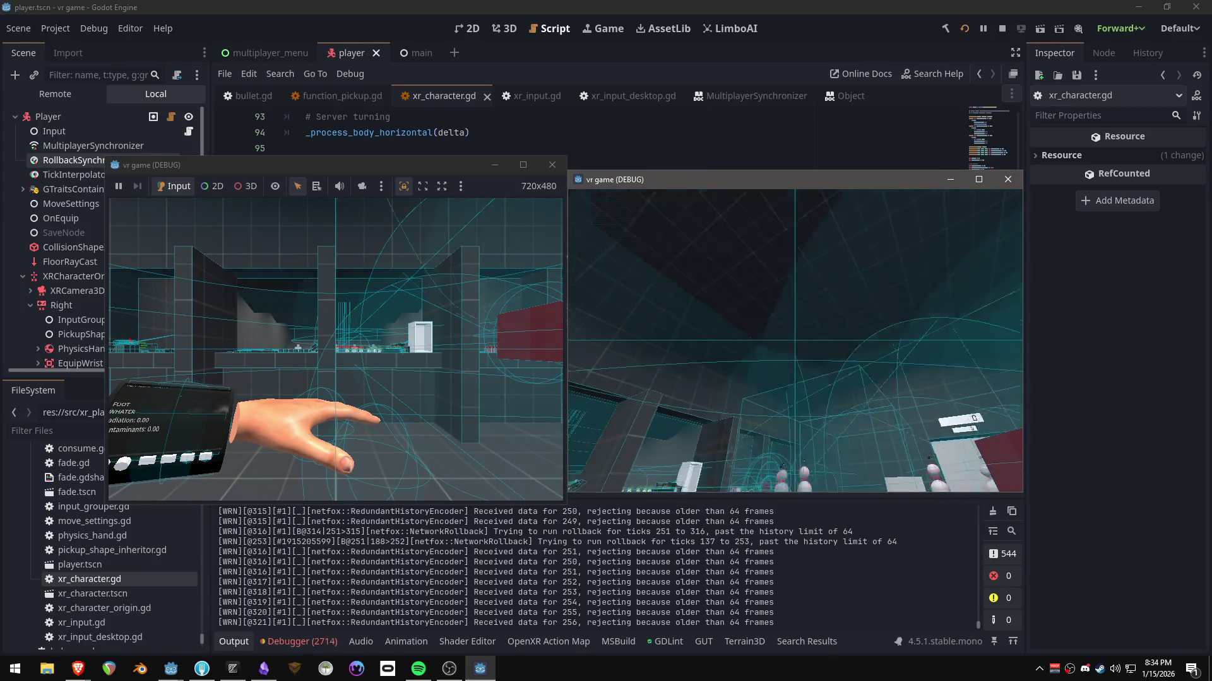
- Read the RPC tutorial's note about sending calls to the server, then return to xr_character.gd in Godot
key("alt+Tab")
key("Tab")
key("Tab")
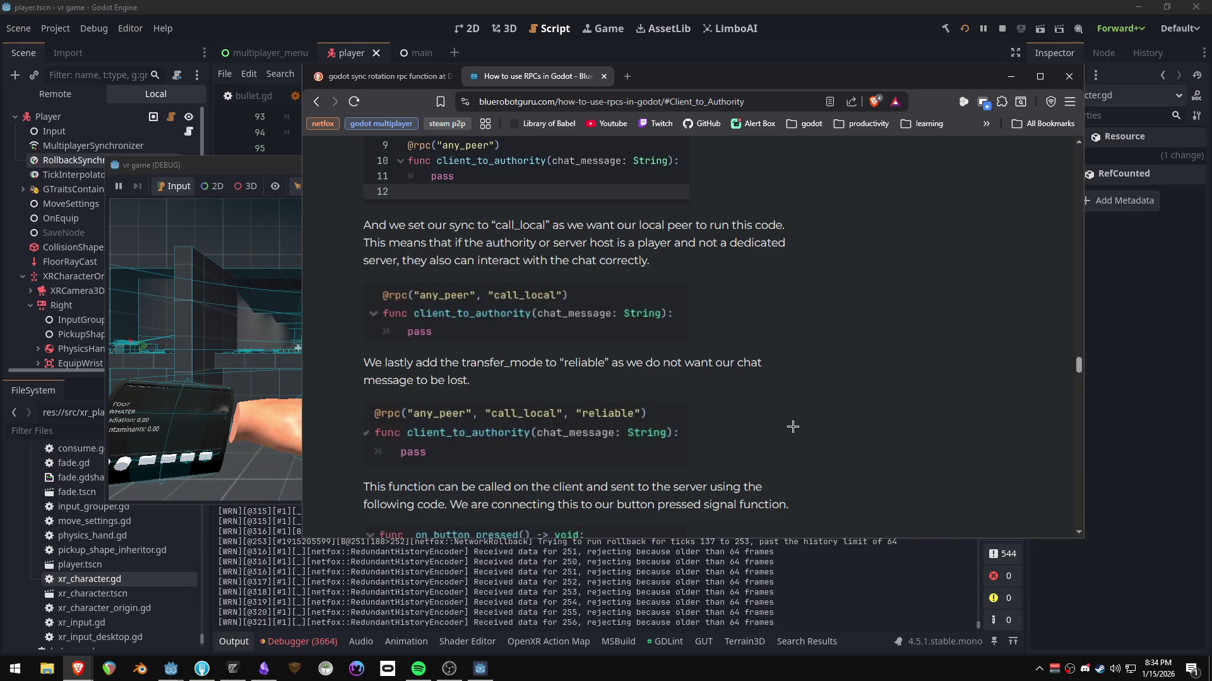
left_click_drag(572, 487, 743, 486)
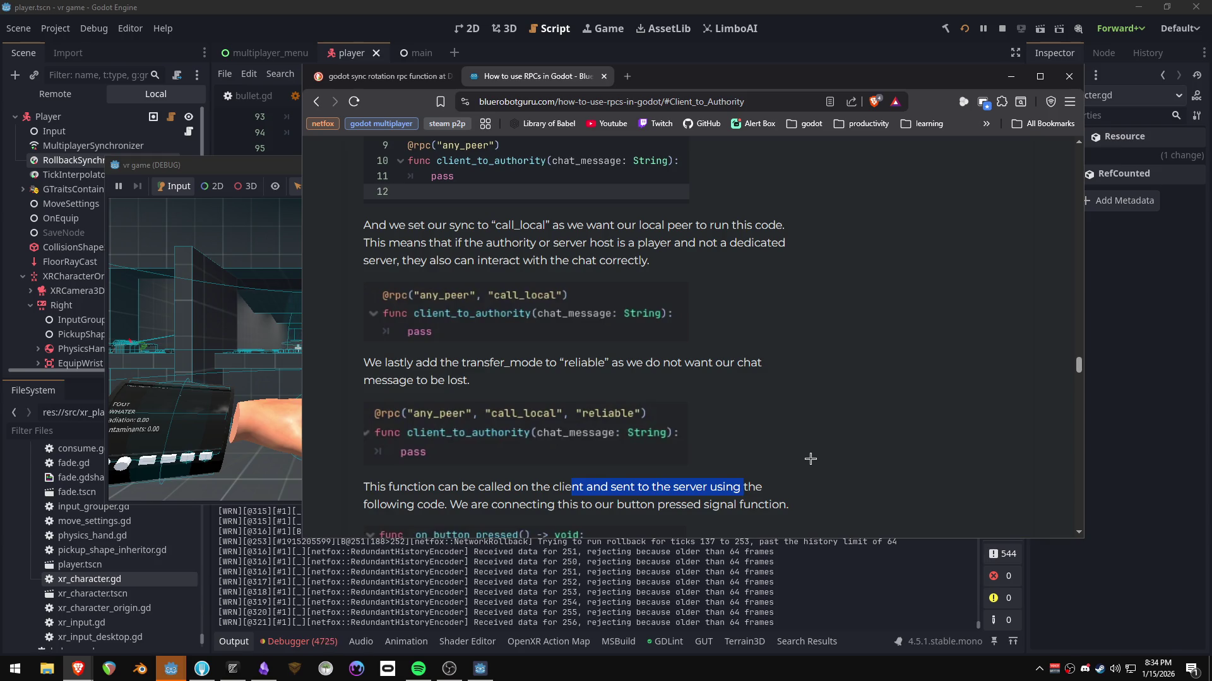
left_click(314, 642)
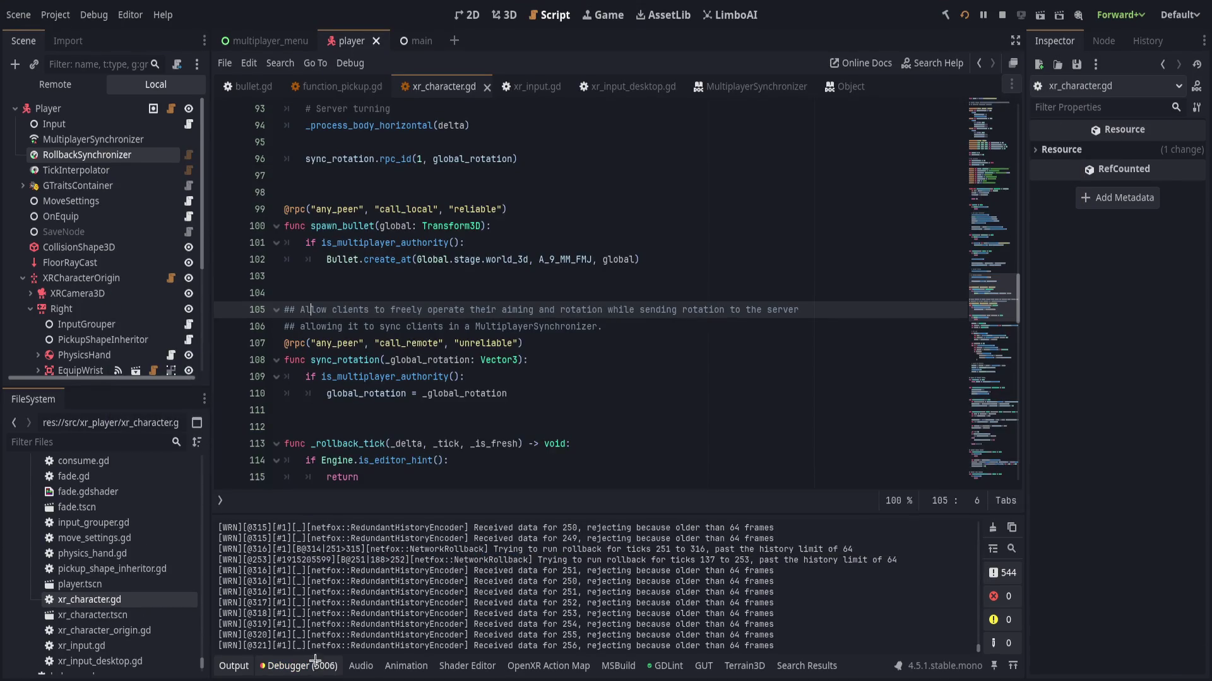
- From the line 96 error, add an 'if !is_multiplayer_authority():' condition above the rotation call
left_click(297, 667)
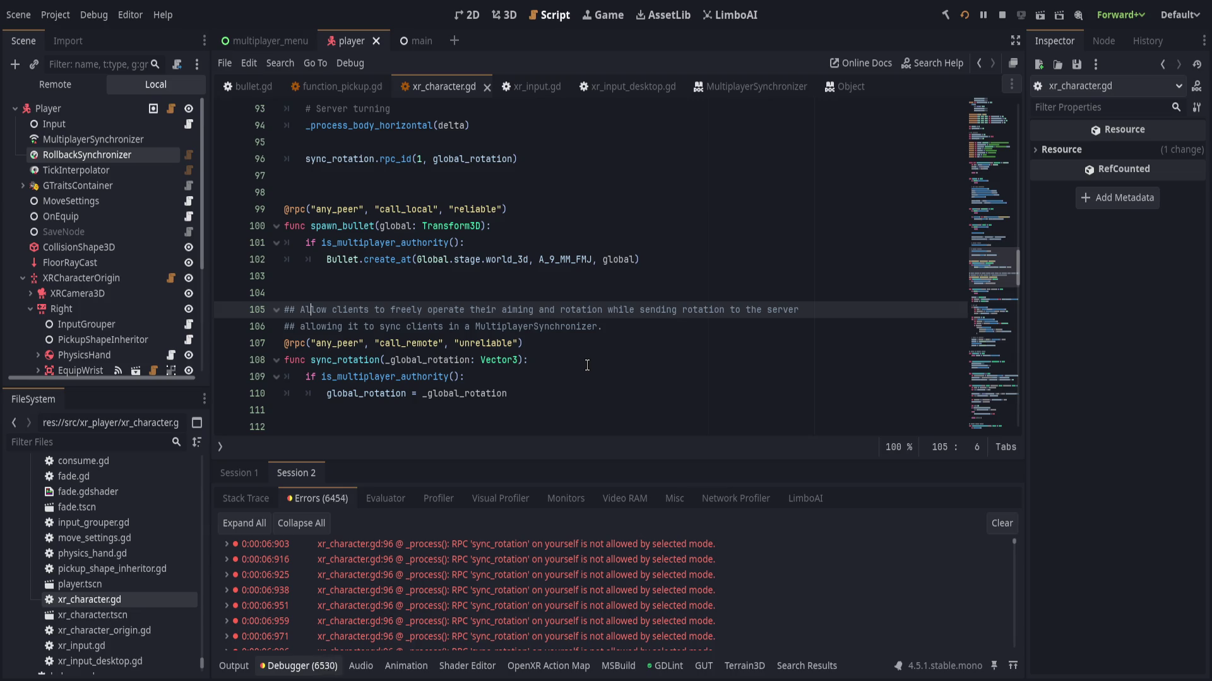
double_click(549, 544)
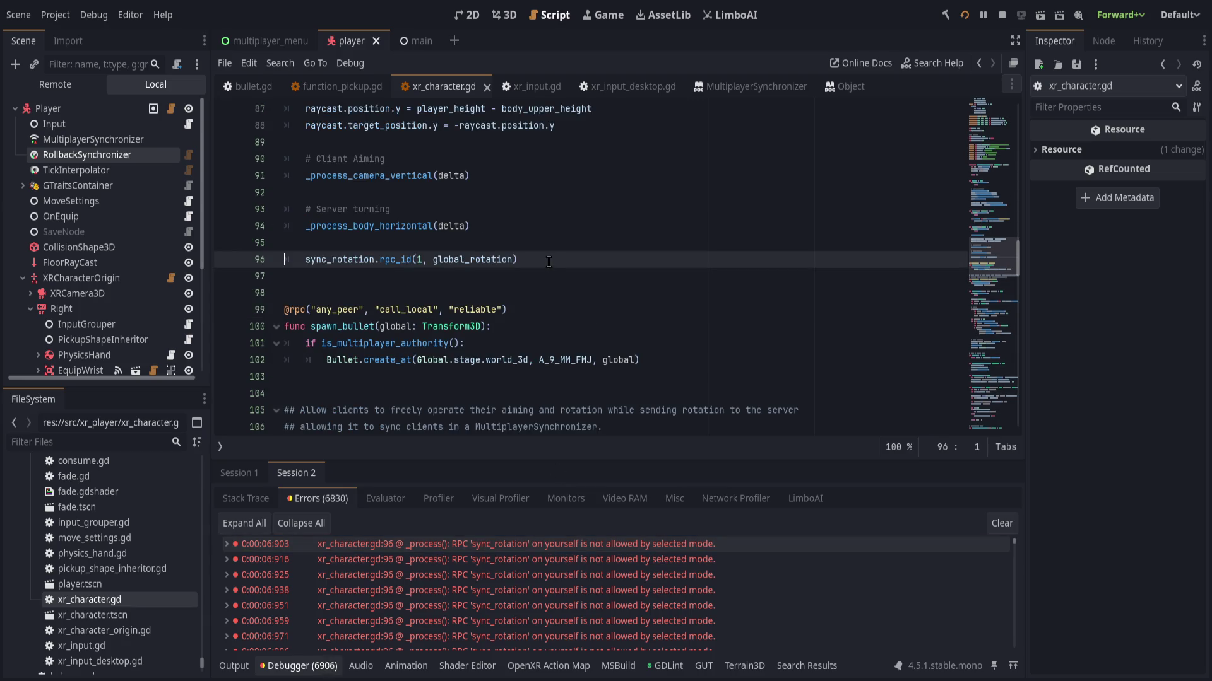
left_click(446, 244)
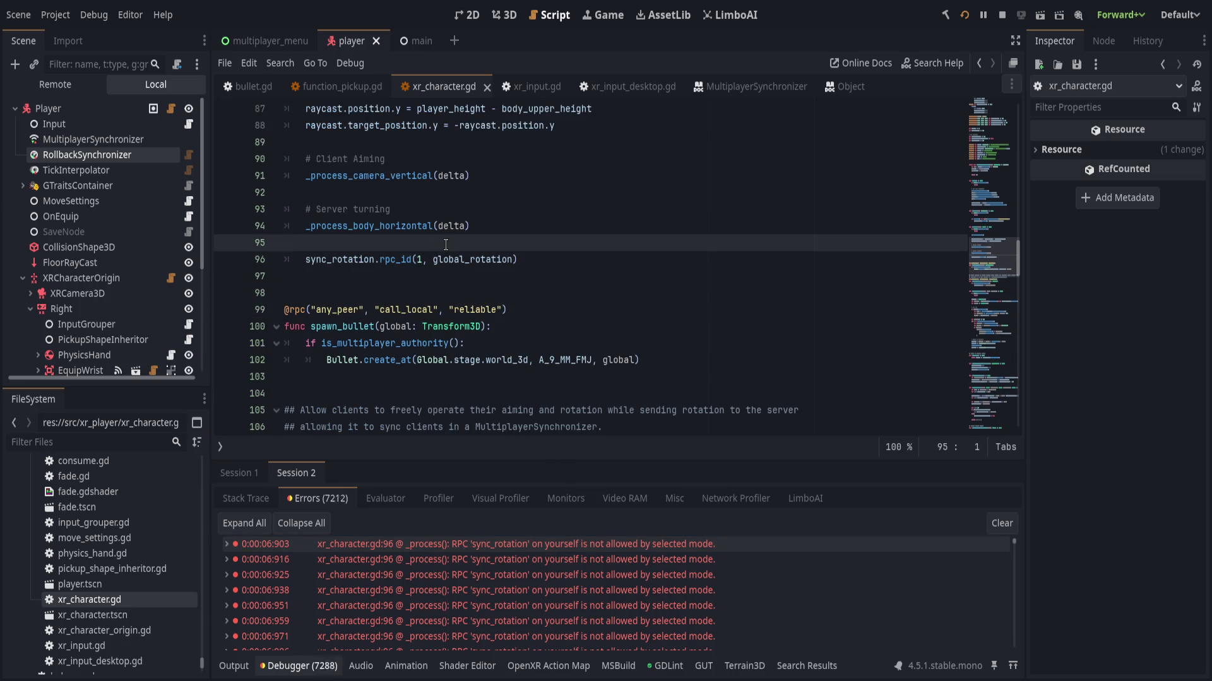
key("Return")
key("Tab")
type("ijf !")
key("BackSpace")
key("BackSpace")
type("f !is_mu")
key("Return")
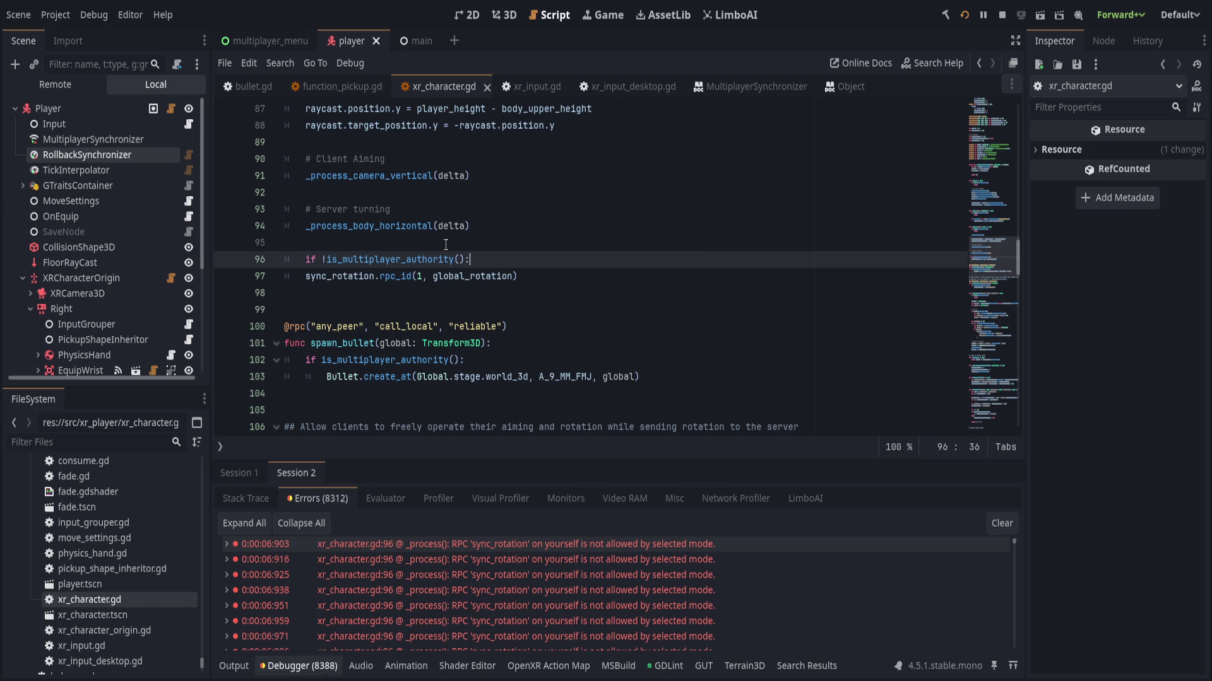
- Indent the sync_rotation rpc_id call under the new condition, save the script and clear the errors
key("Down")
key("Home")
key("Tab")
key("End")
key("ctrl+s")
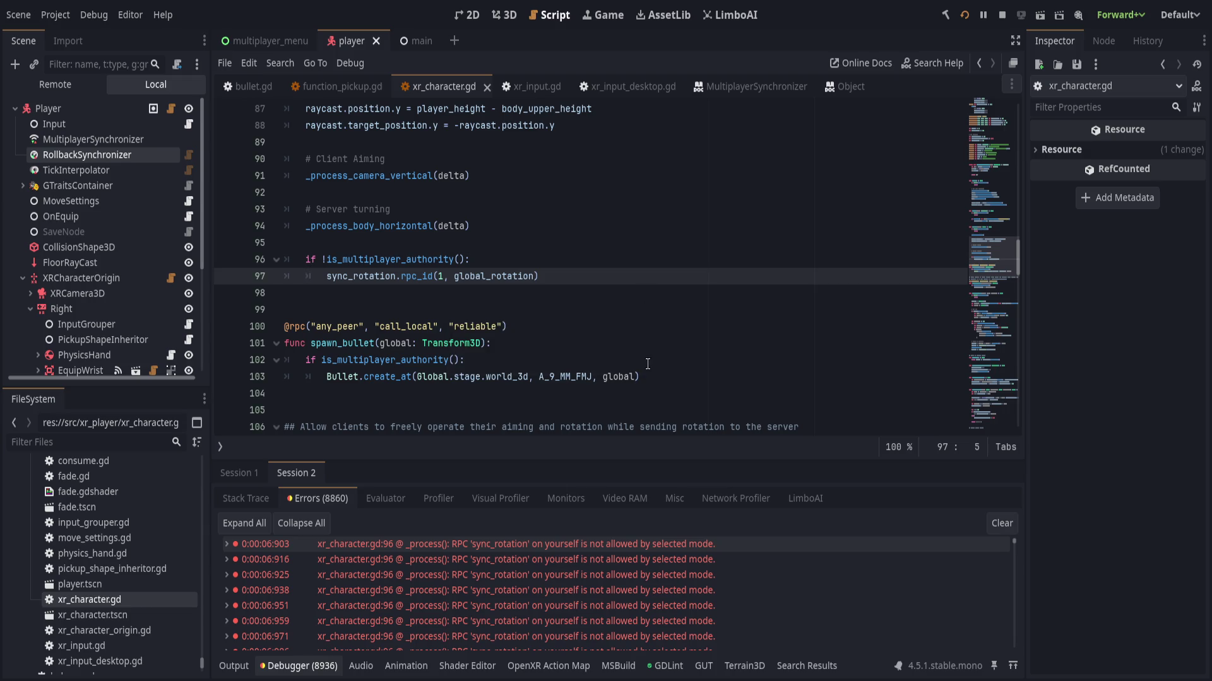
left_click(1001, 522)
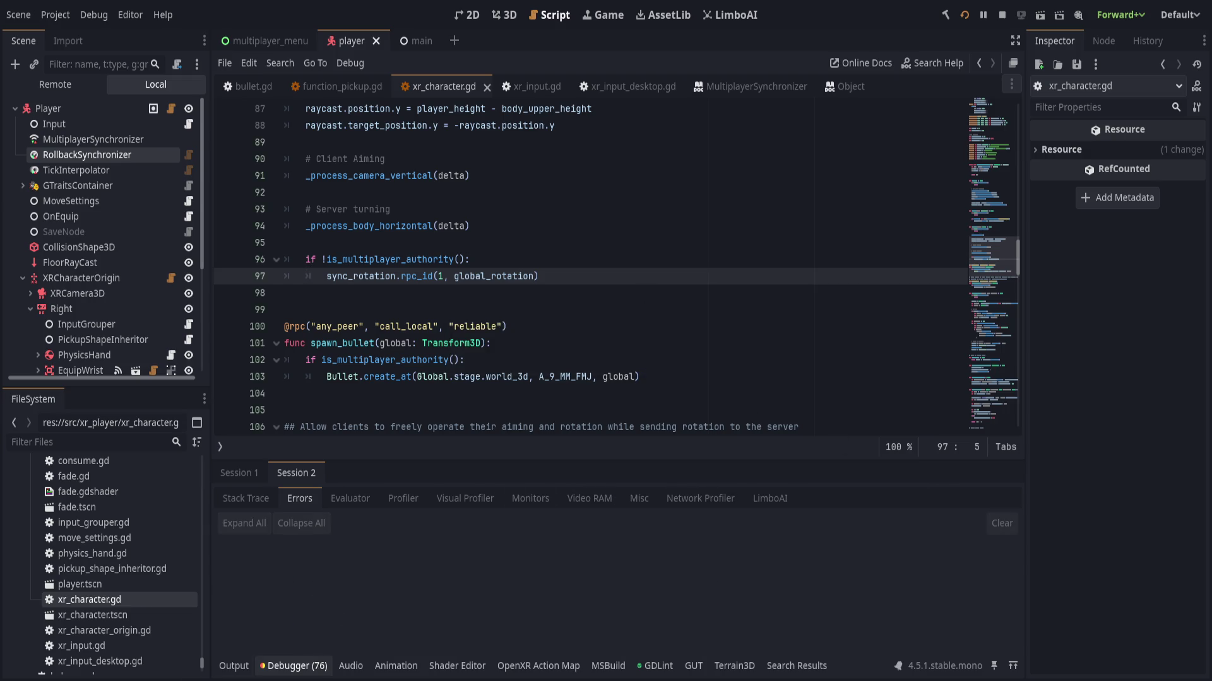
key("F5")
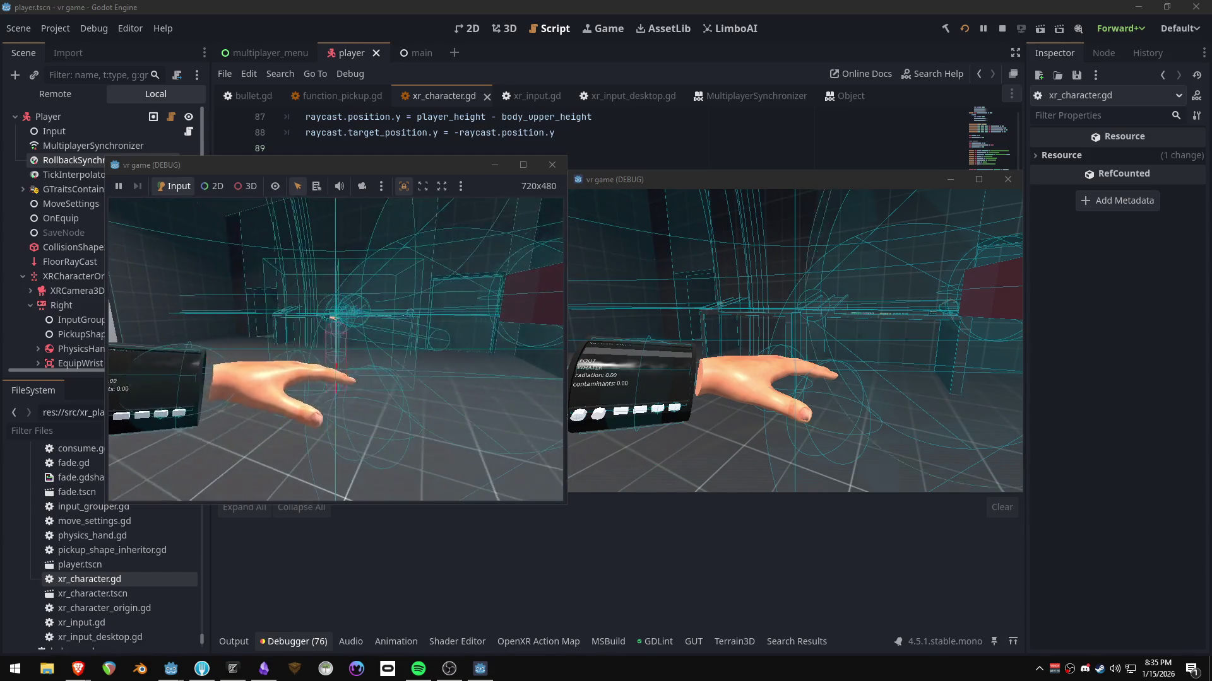
- Look around in both debug game windows to test the rotation fix, then return to xr_character.gd
key("alt+Tab")
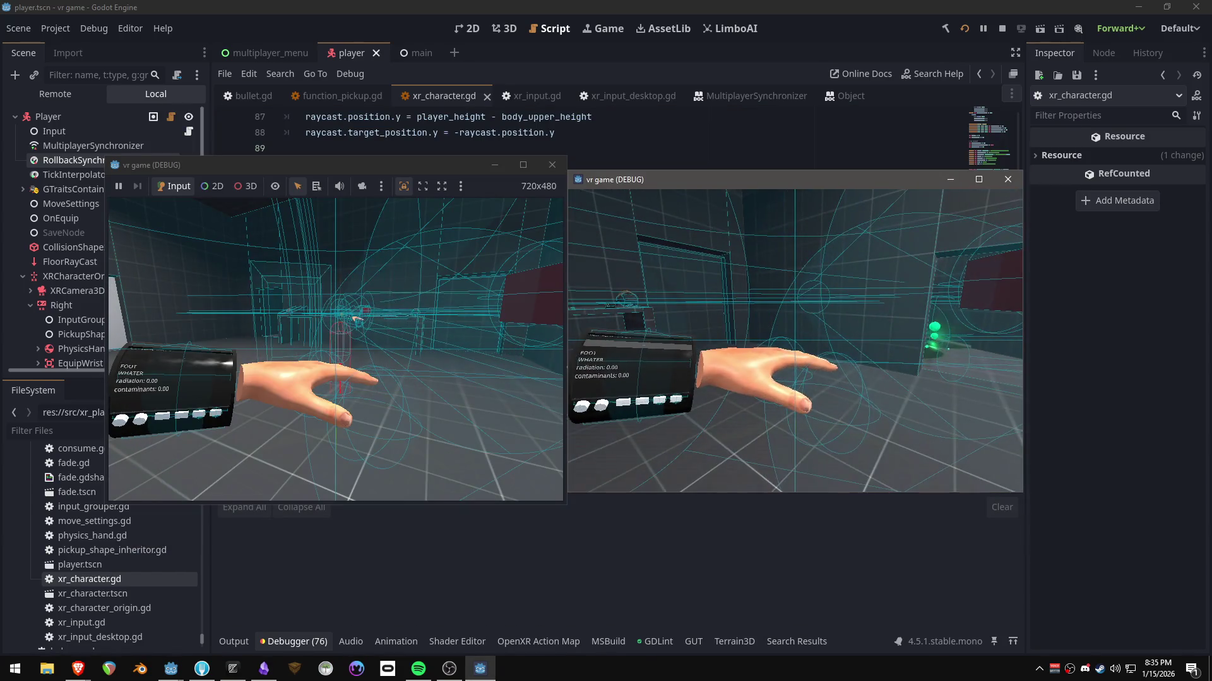
key("alt+Tab")
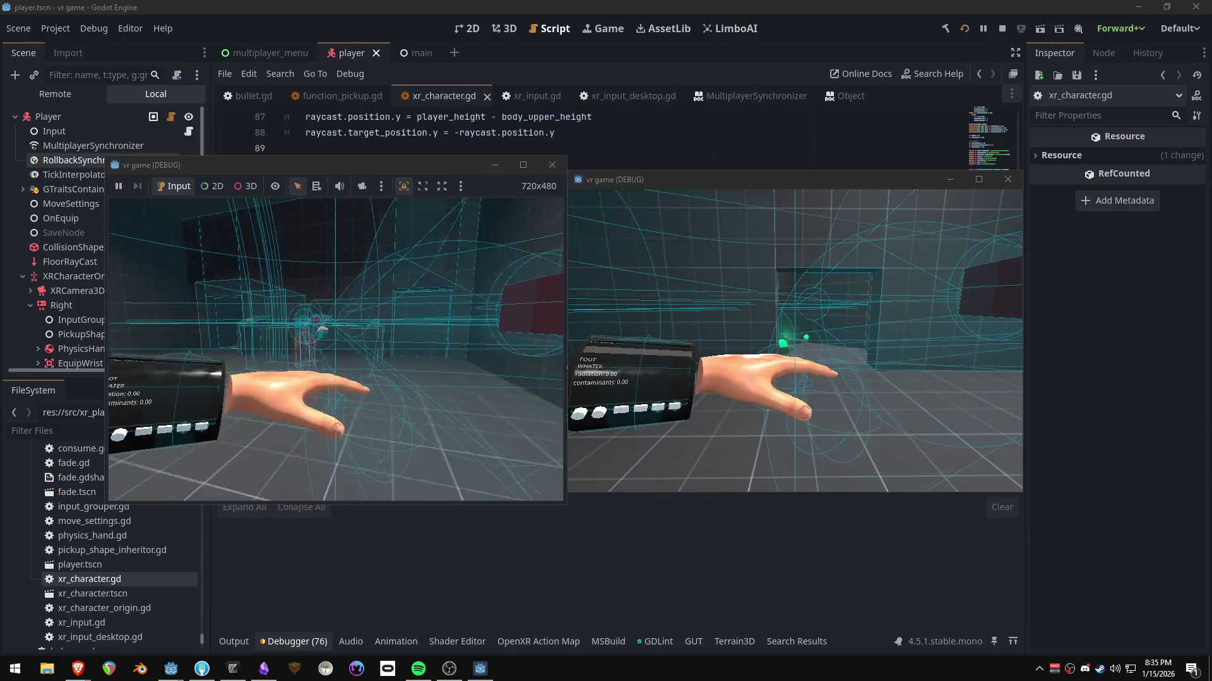
key("super")
left_click(477, 323)
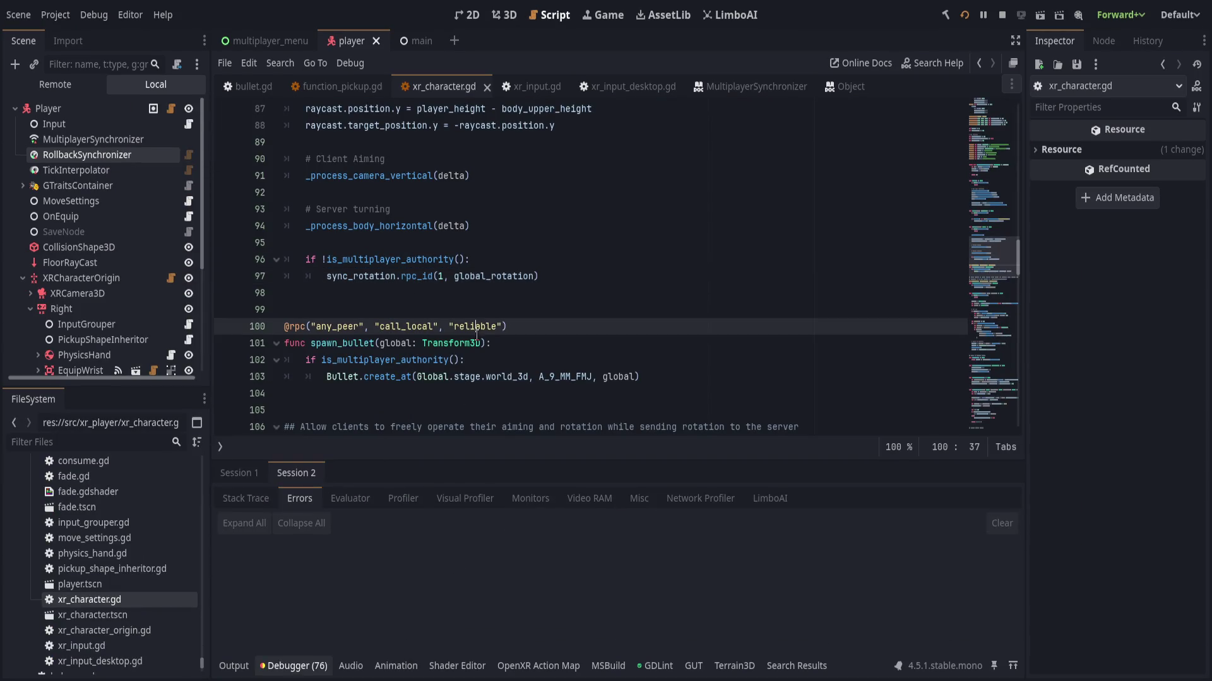
- Restart the game, host from the left debug window, join from the right, then return to Godot
left_click(966, 15)
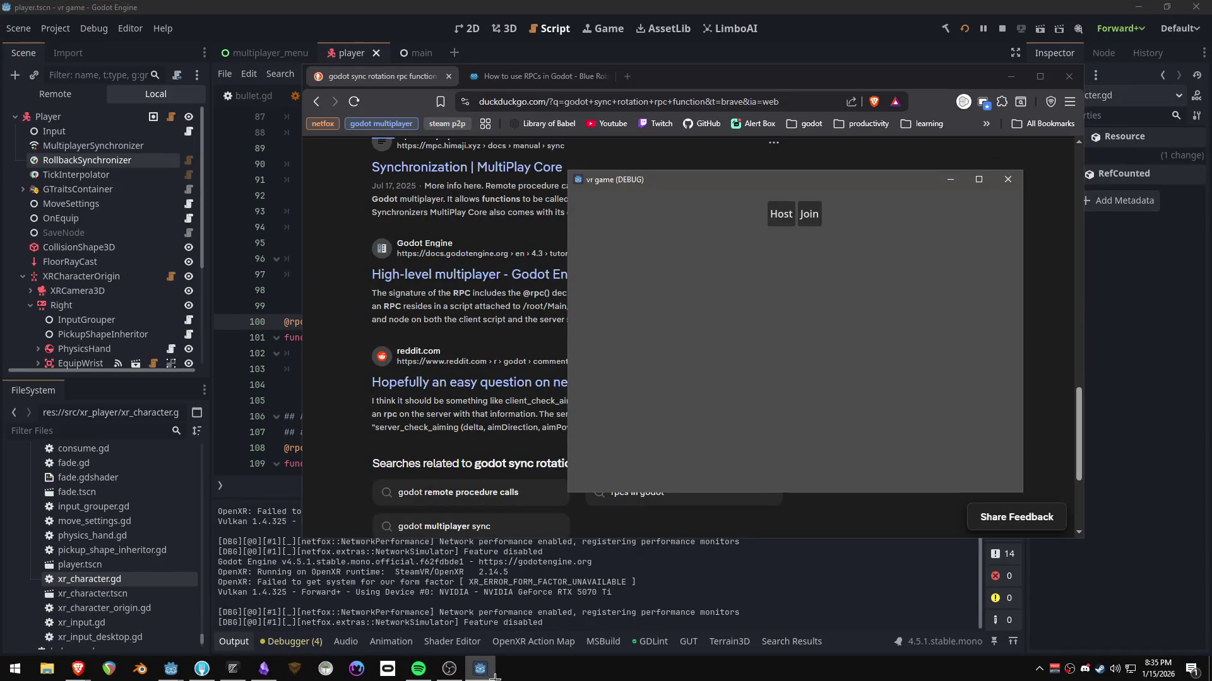
mouse_move(607, 146)
left_mouse_down()
mouse_move(415, 147)
mouse_move(367, 169)
left_mouse_up()
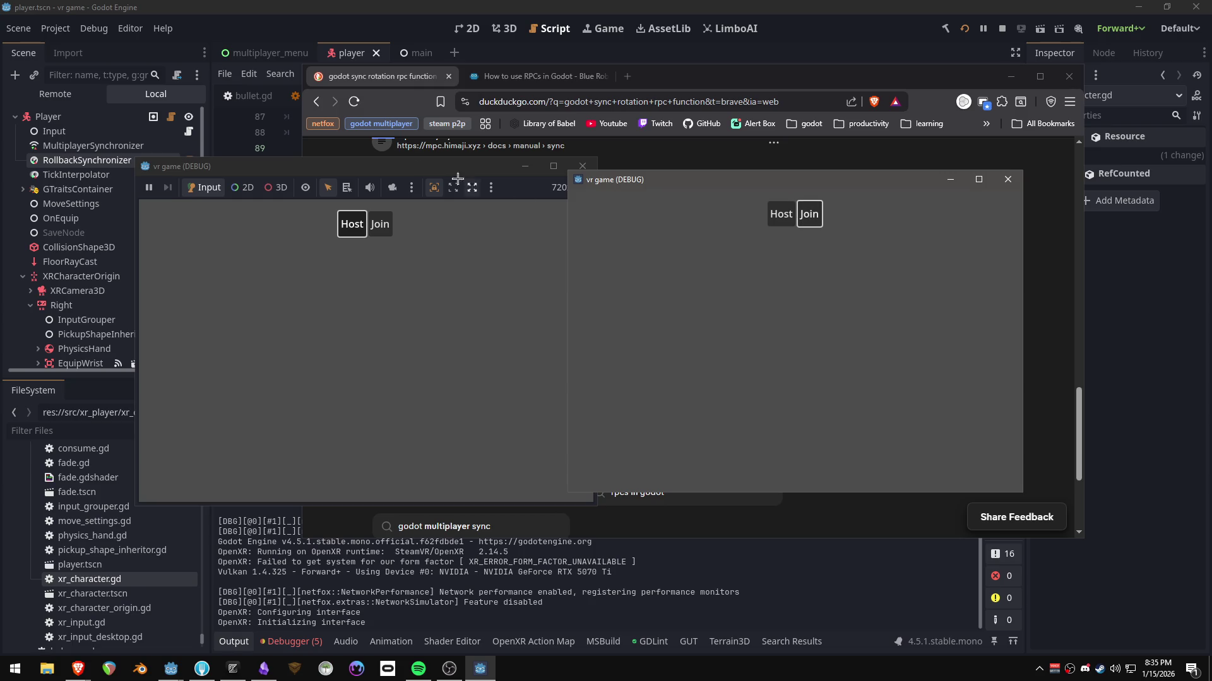
left_click(457, 351)
key("Return")
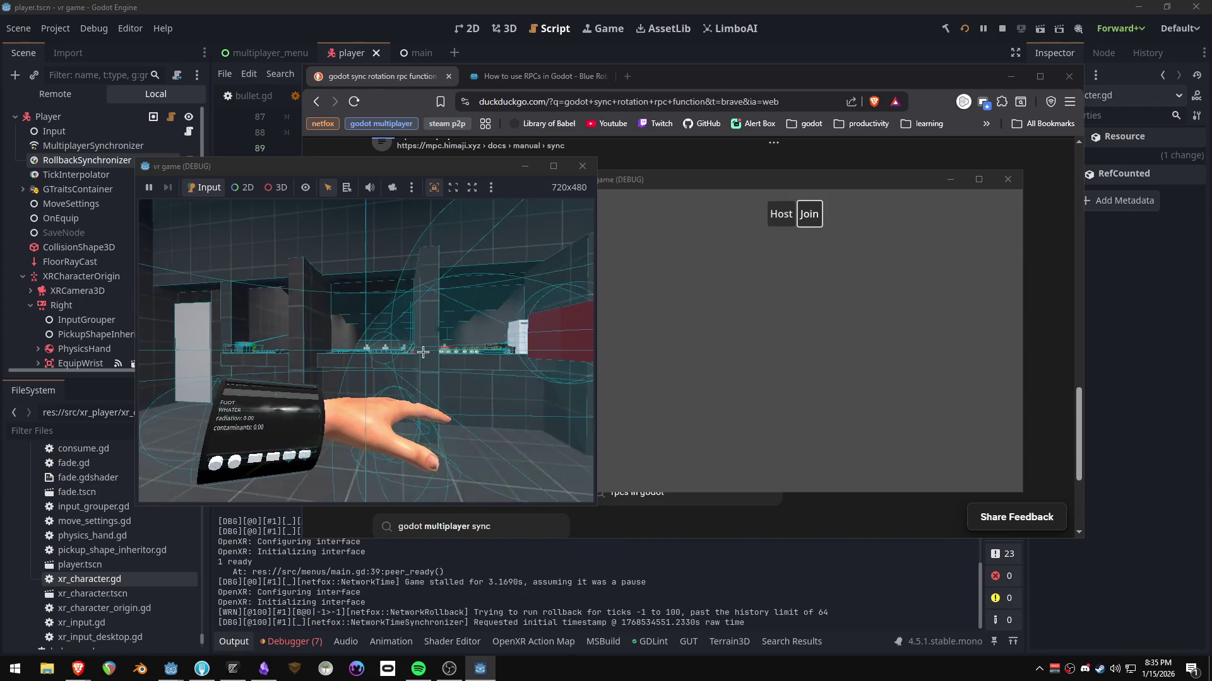
left_click(809, 214)
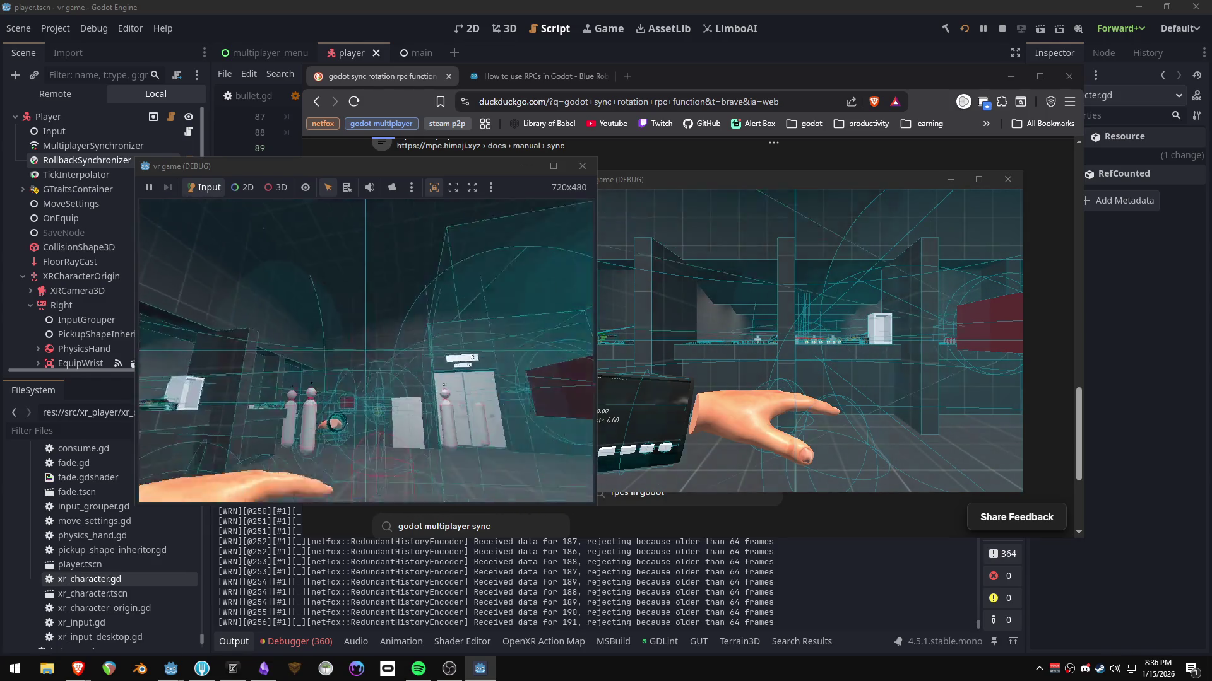
left_click(717, 339)
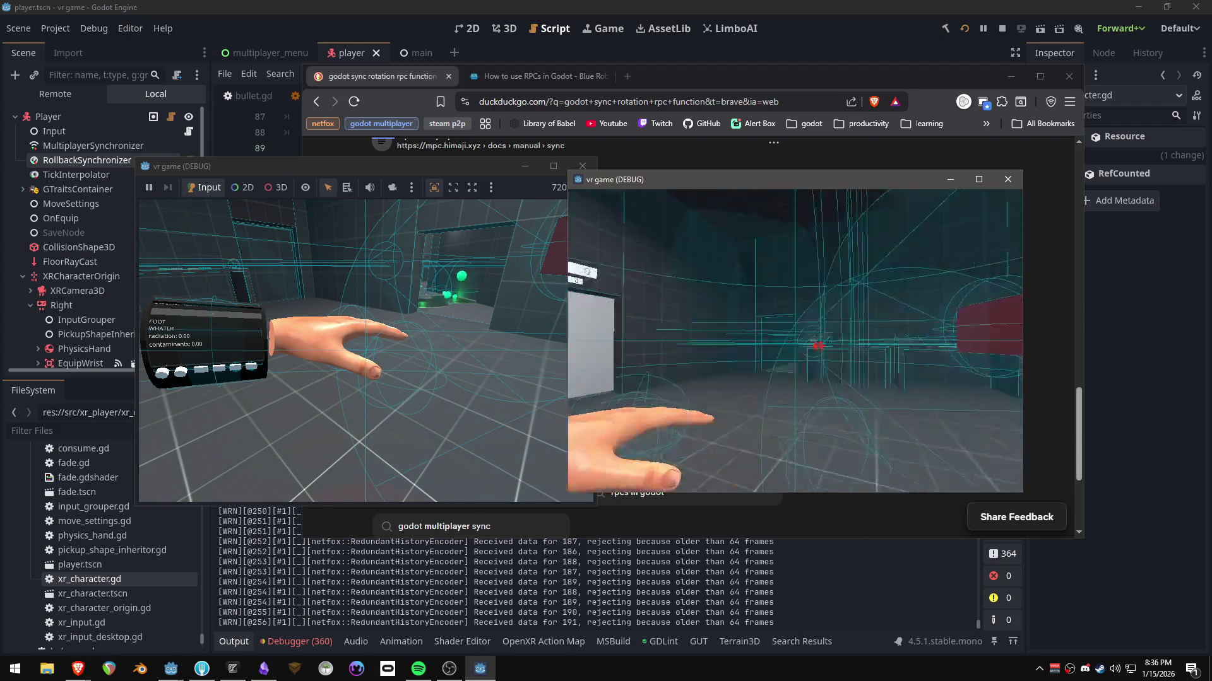
key("alt+Tab")
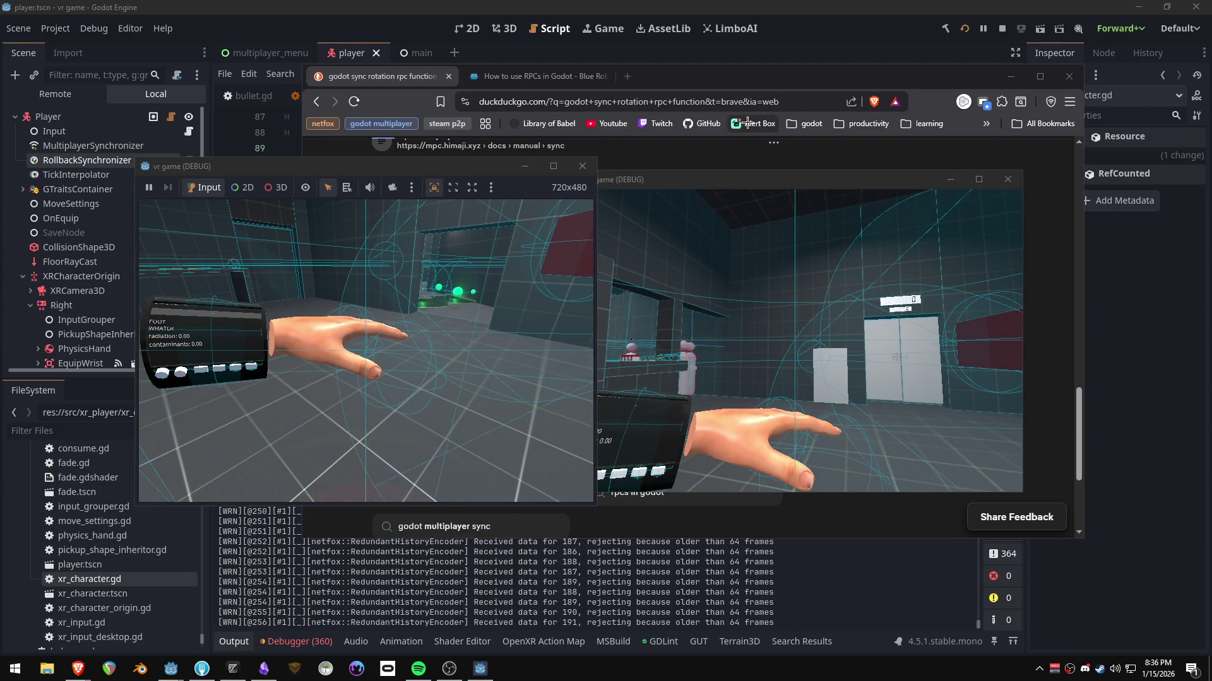
key("super")
key("shift+F11")
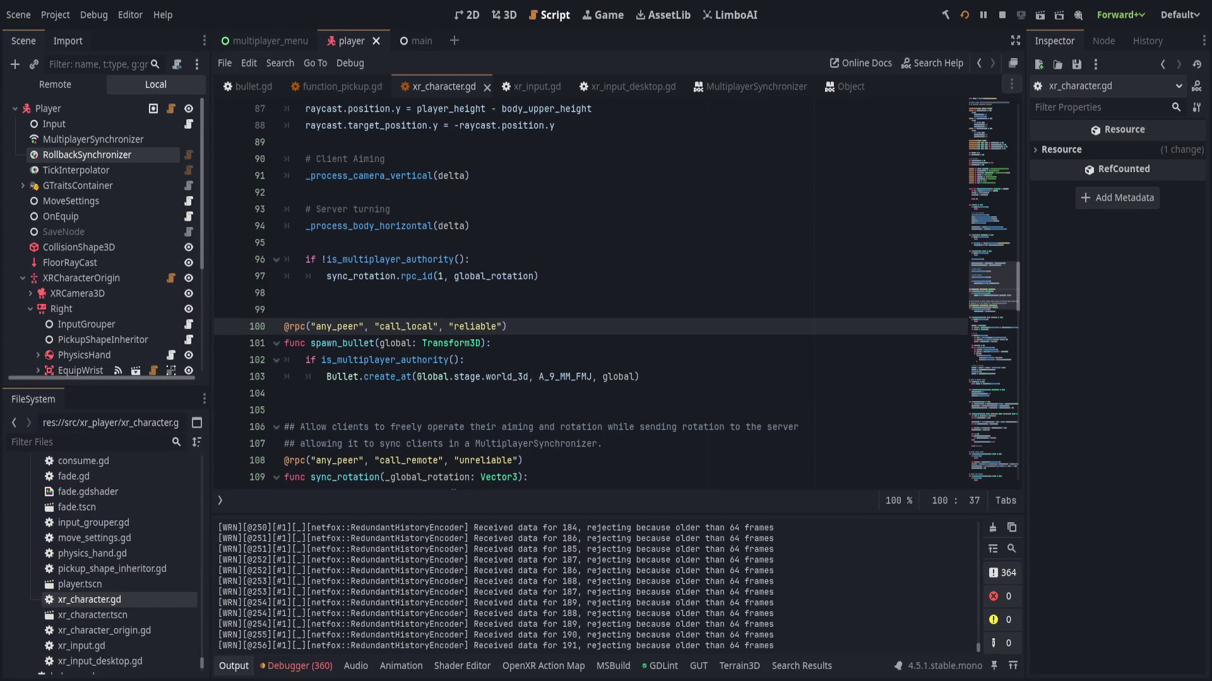
- Review the MultiplayerSynchronizer's Player:global_rotation replication and the errors, then collapse the Debugger panel
left_click(76, 85)
left_click(120, 139)
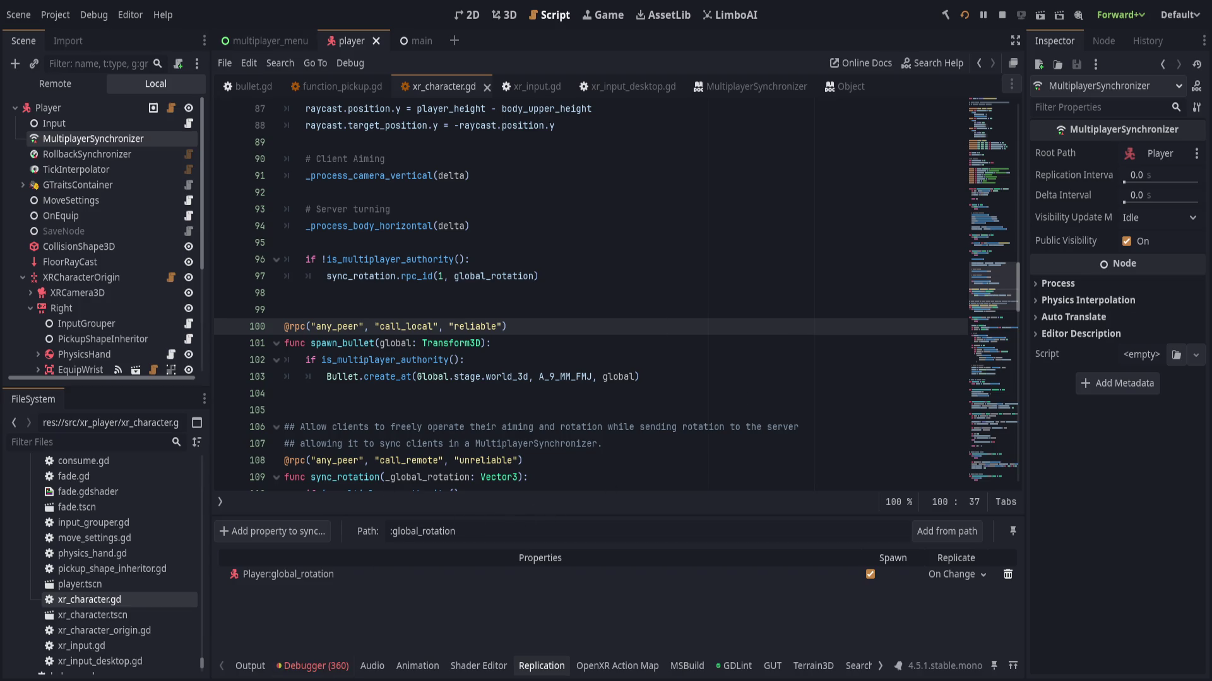
left_click(313, 666)
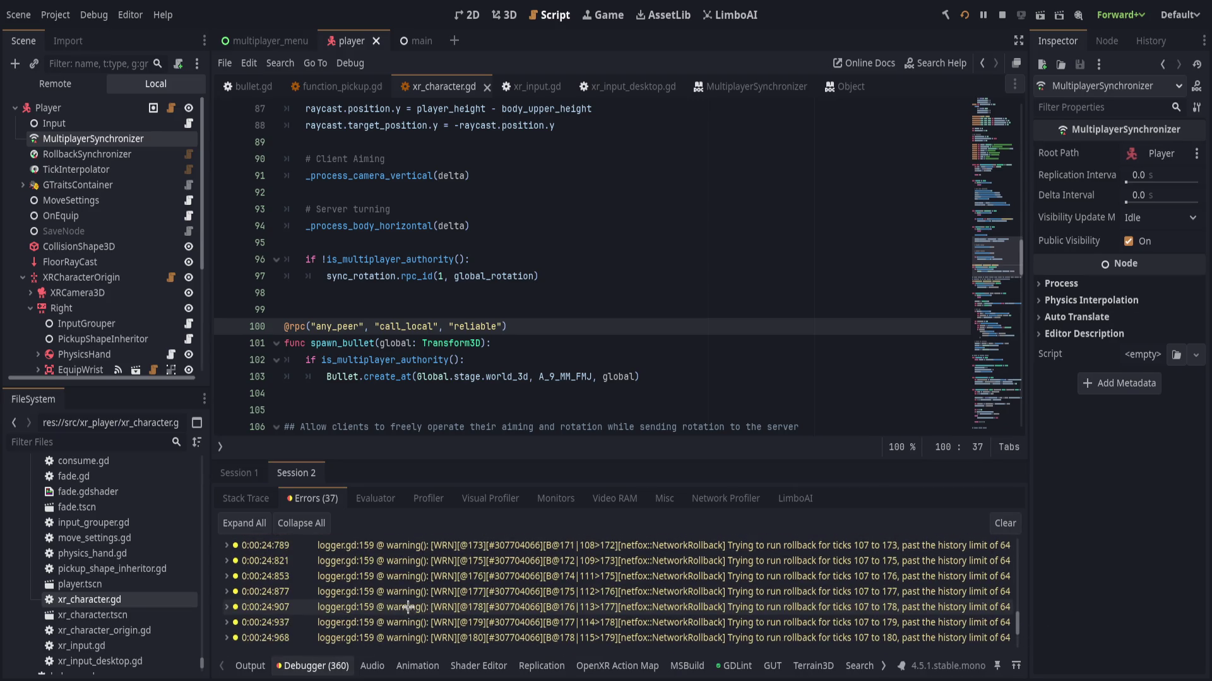
left_click(315, 666)
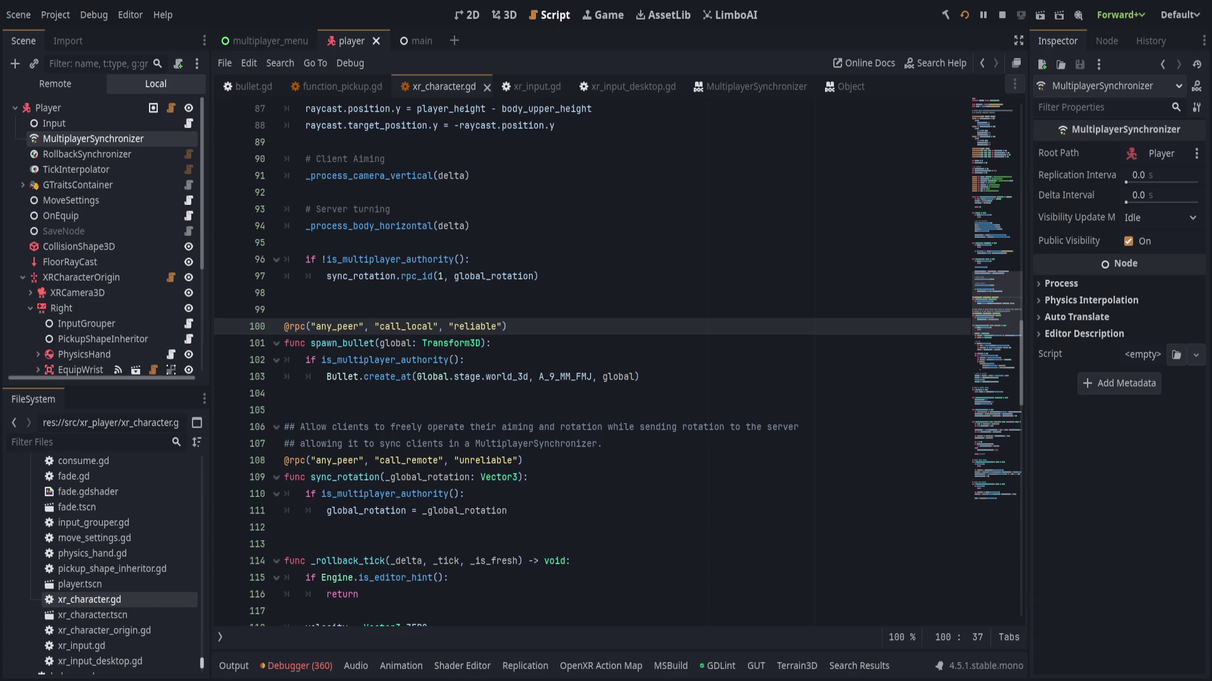
left_click(712, 577)
scroll(707, 576, "up", 2)
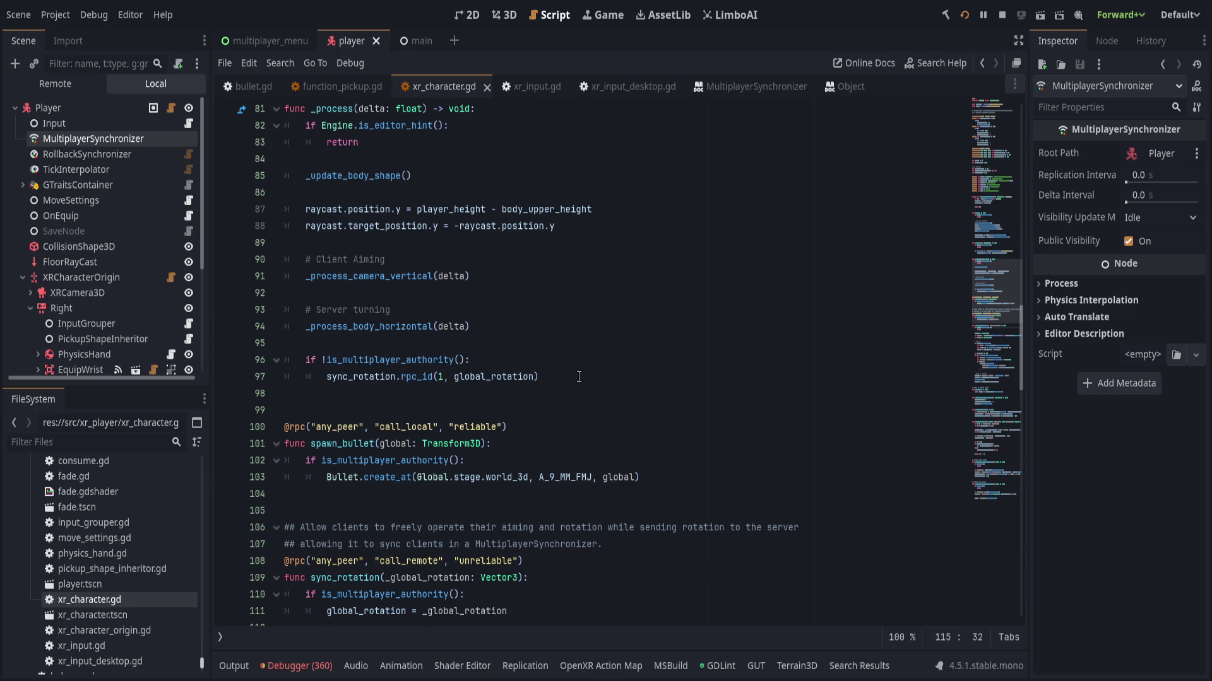
left_click(595, 358)
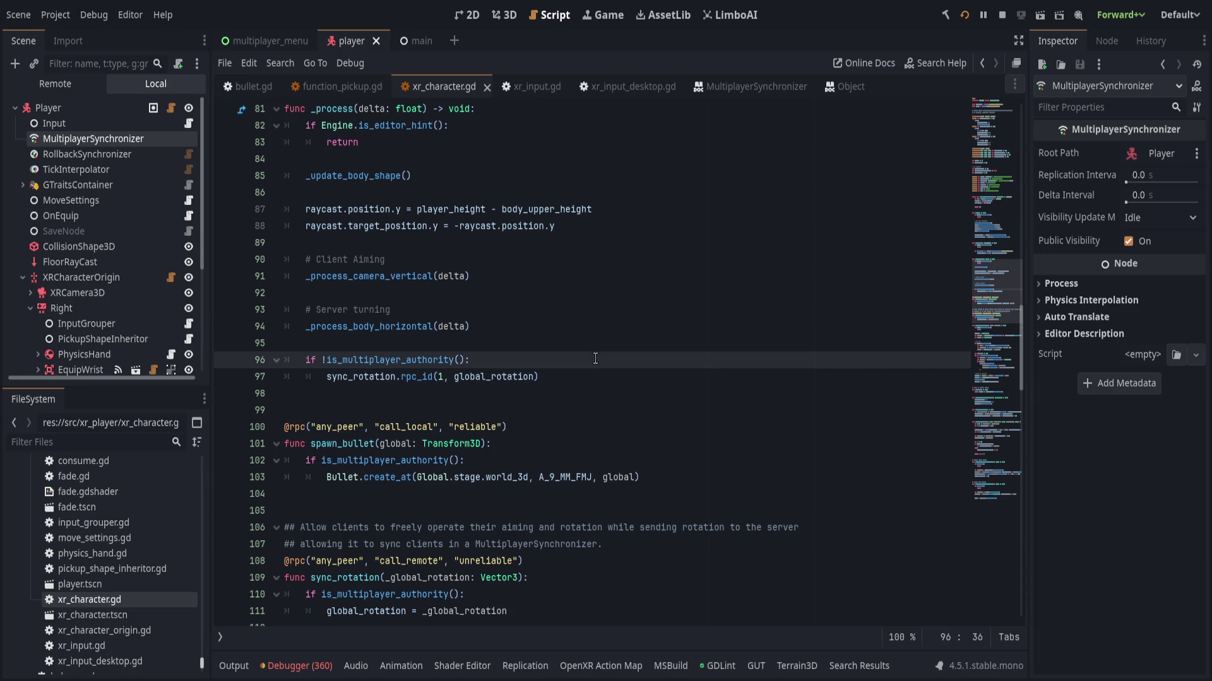
scroll(566, 362, "up", 2)
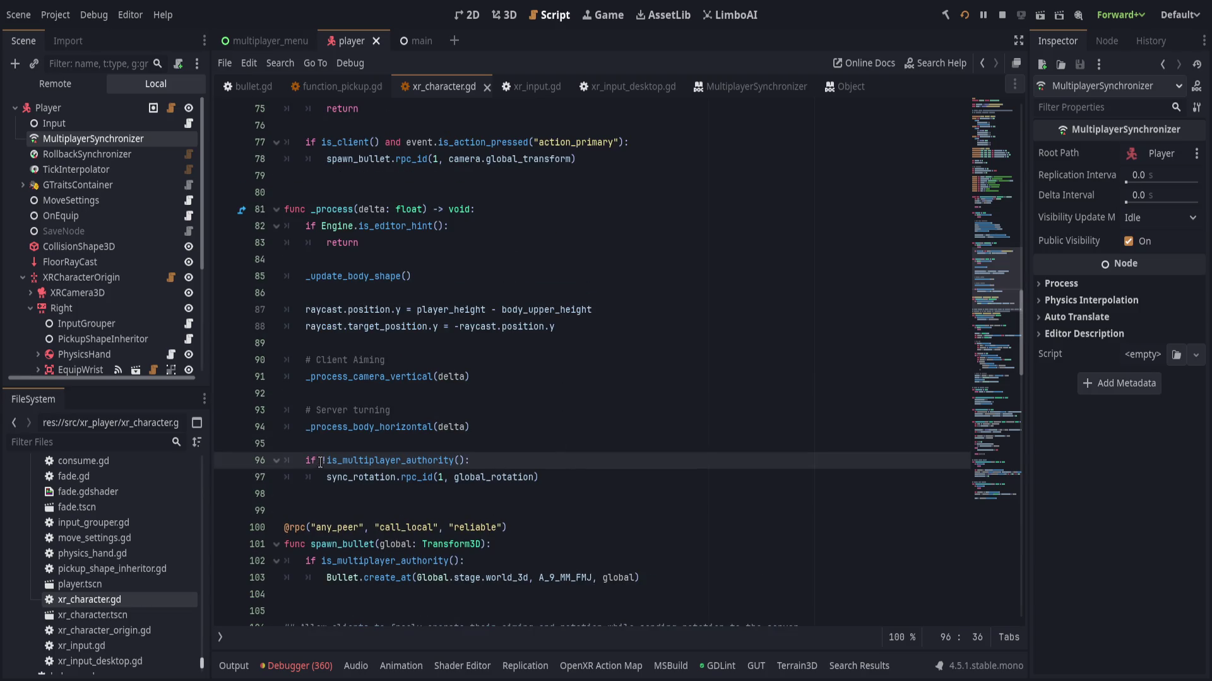
double_click(436, 461)
key("shift+Right")
key("shift+Right")
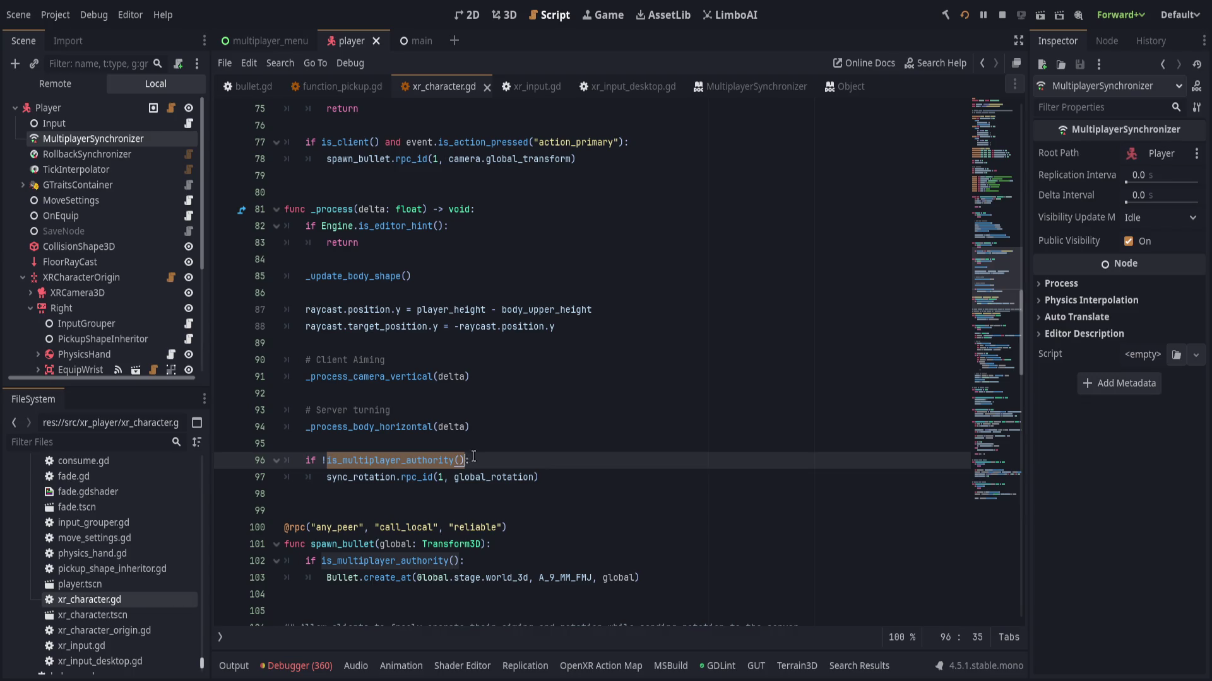
type("is_ser:")
key("Return")
key("ctrl+BackSpace")
type("multiplayer.is")
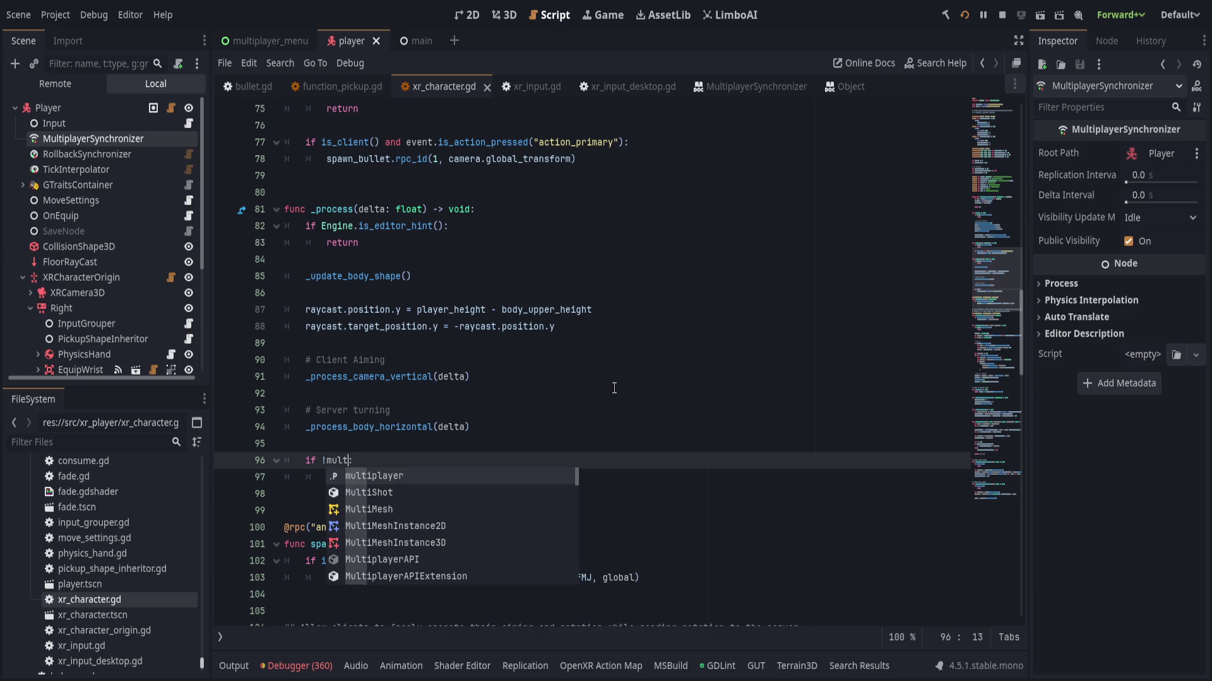
key("Return")
key("Escape")
key("End")
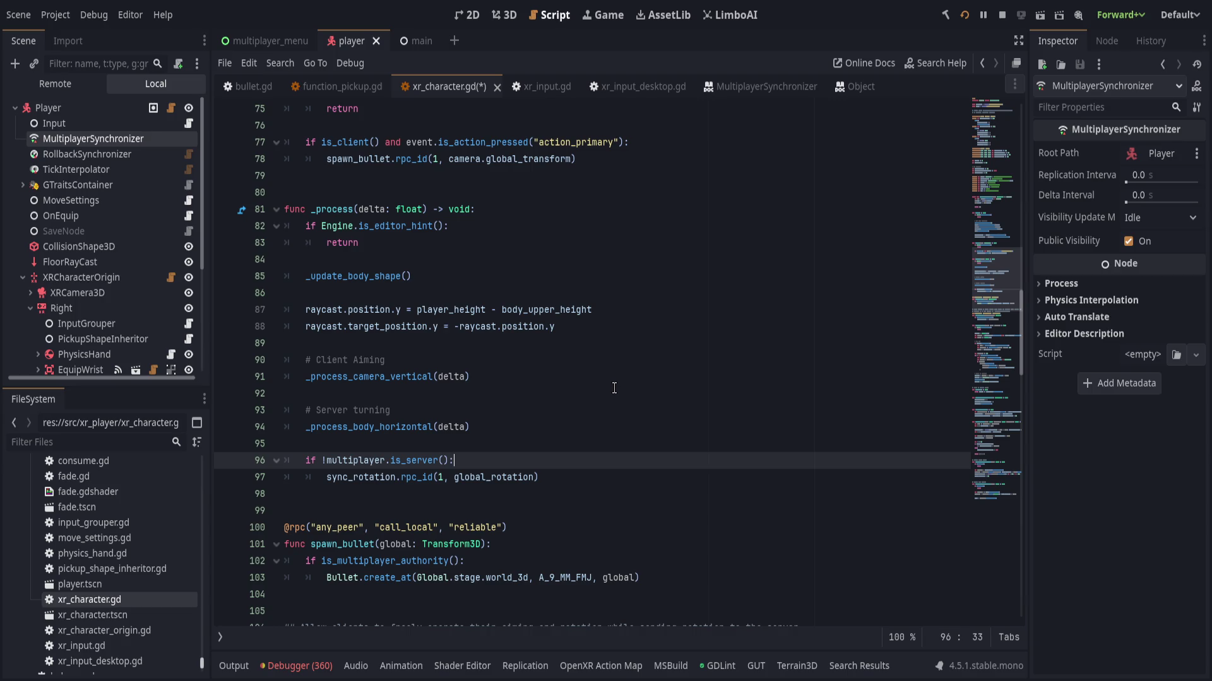
left_click(476, 478)
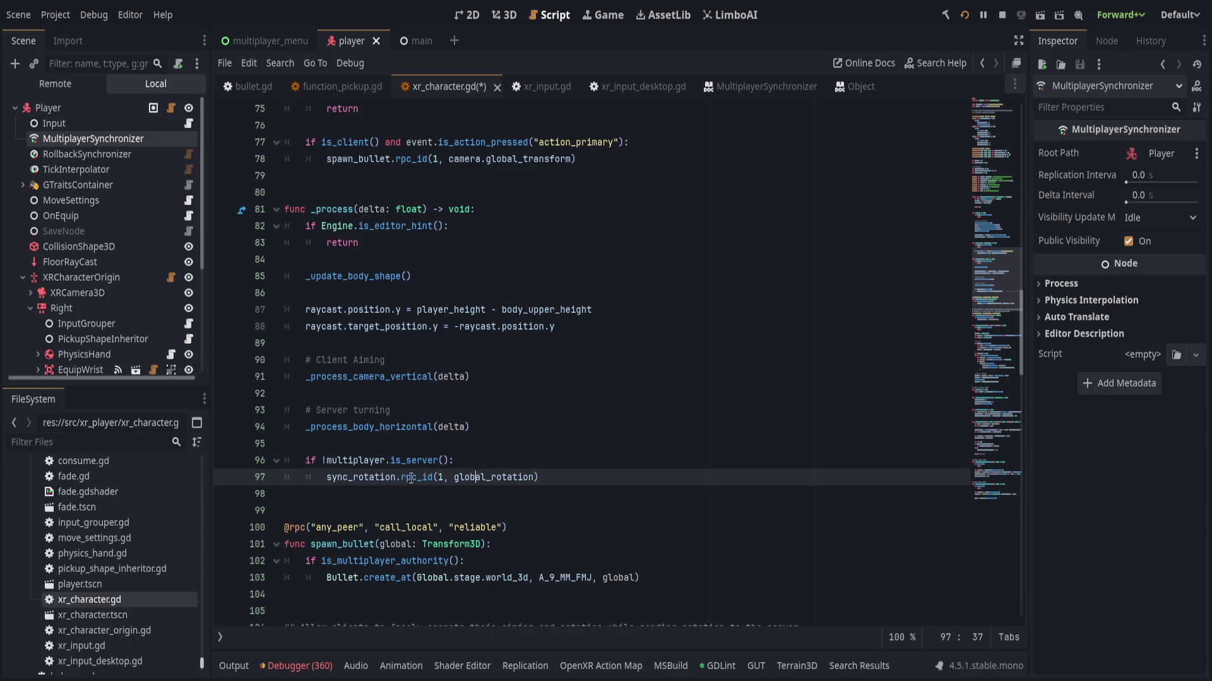
key("Up")
key("Up")
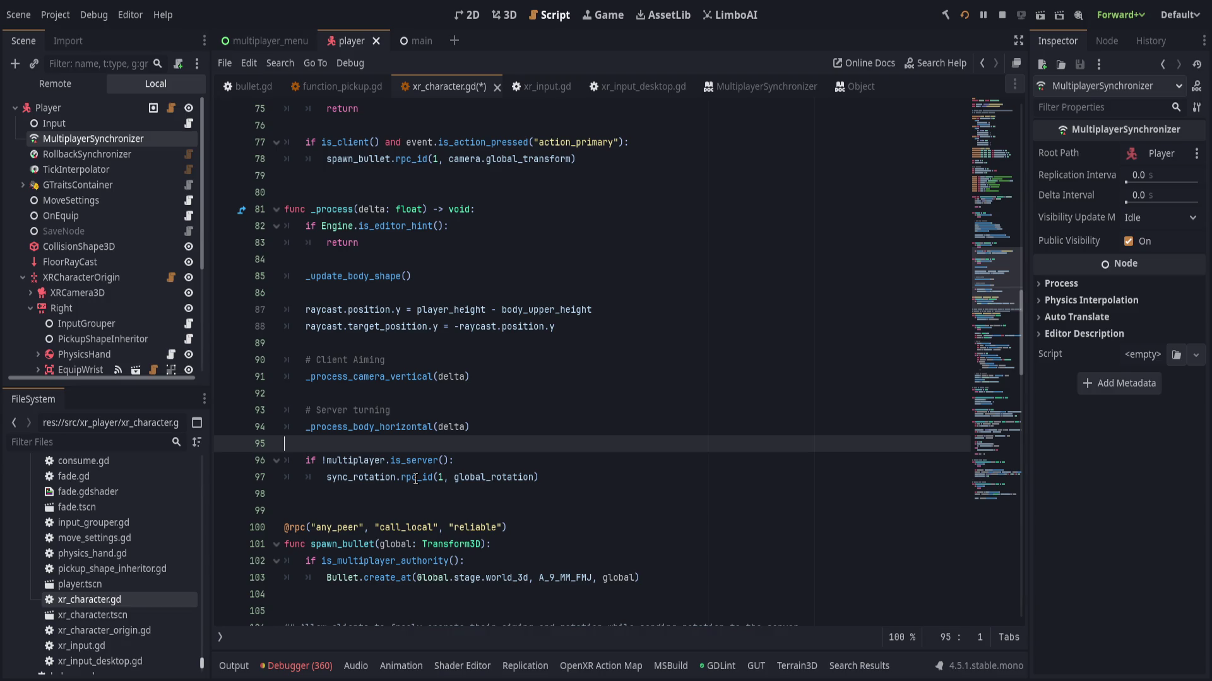
left_click(415, 479)
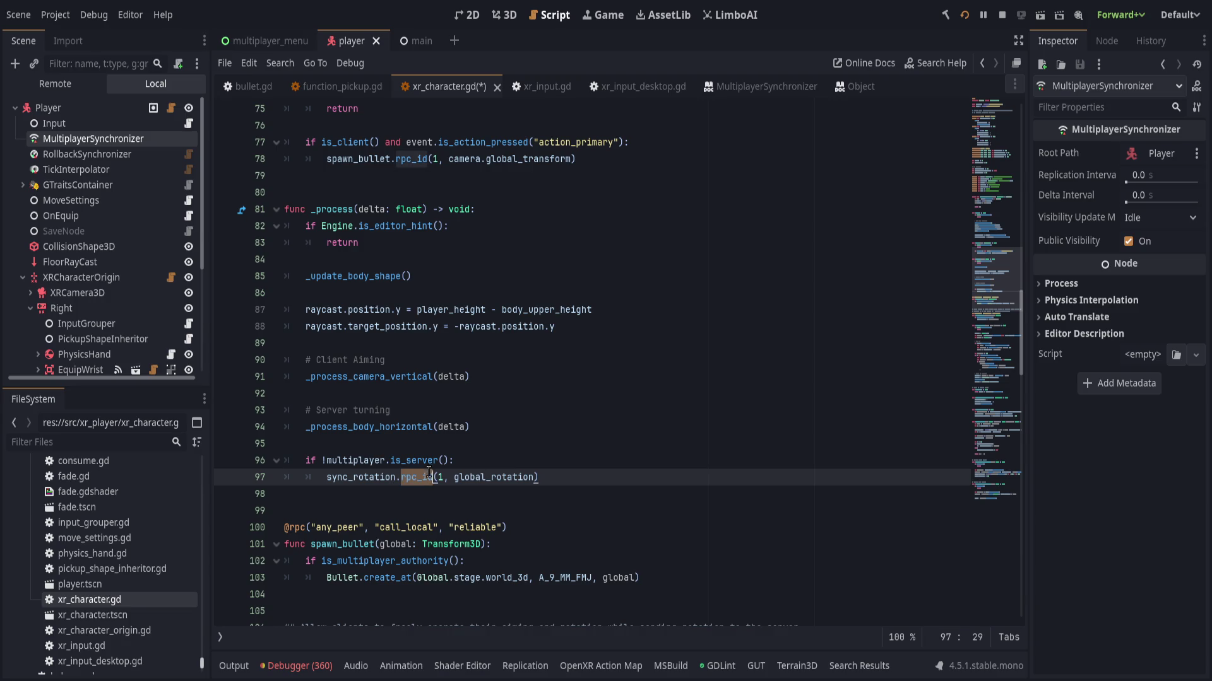
left_click(516, 465)
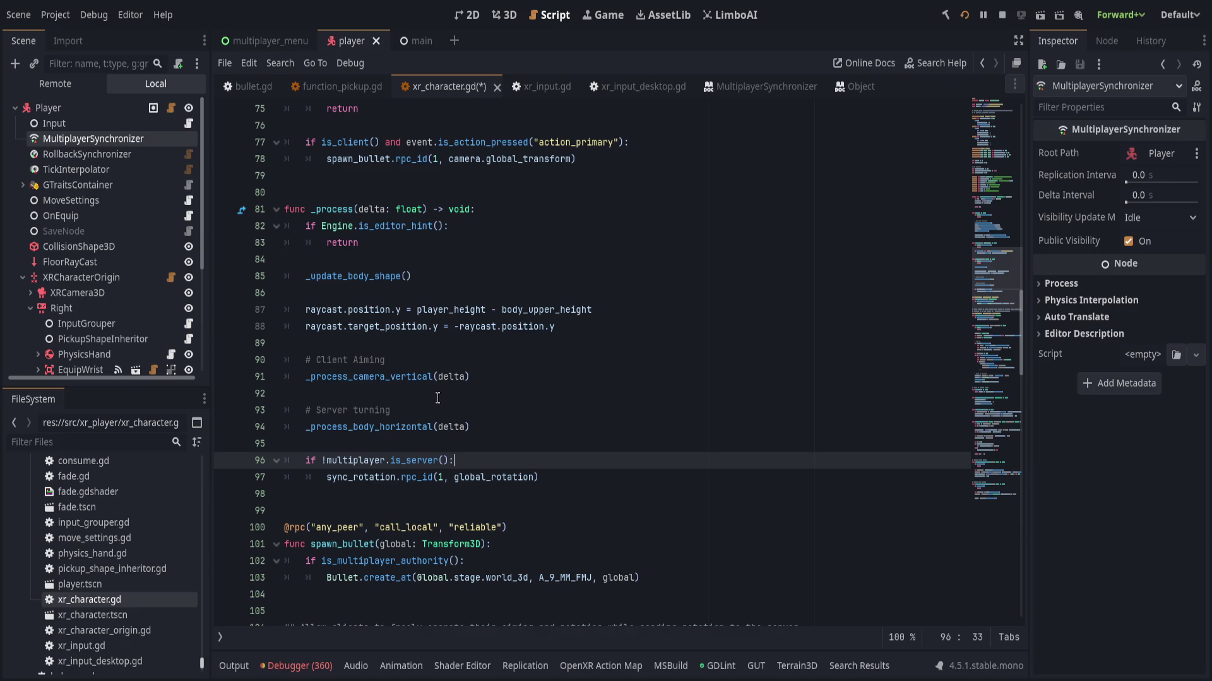
left_click(173, 153)
- In the Remote tree, expand MainStage > World3D and select the client player's MultiplayerSynchronizer
left_click(126, 138)
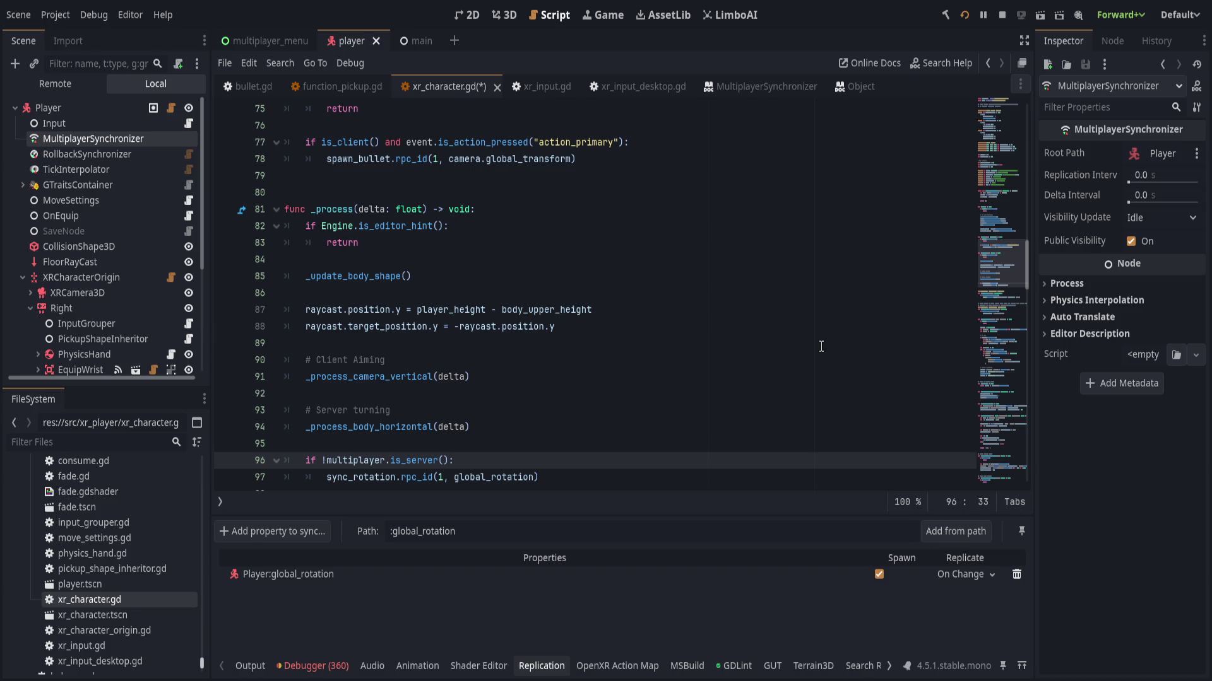
left_click(73, 83)
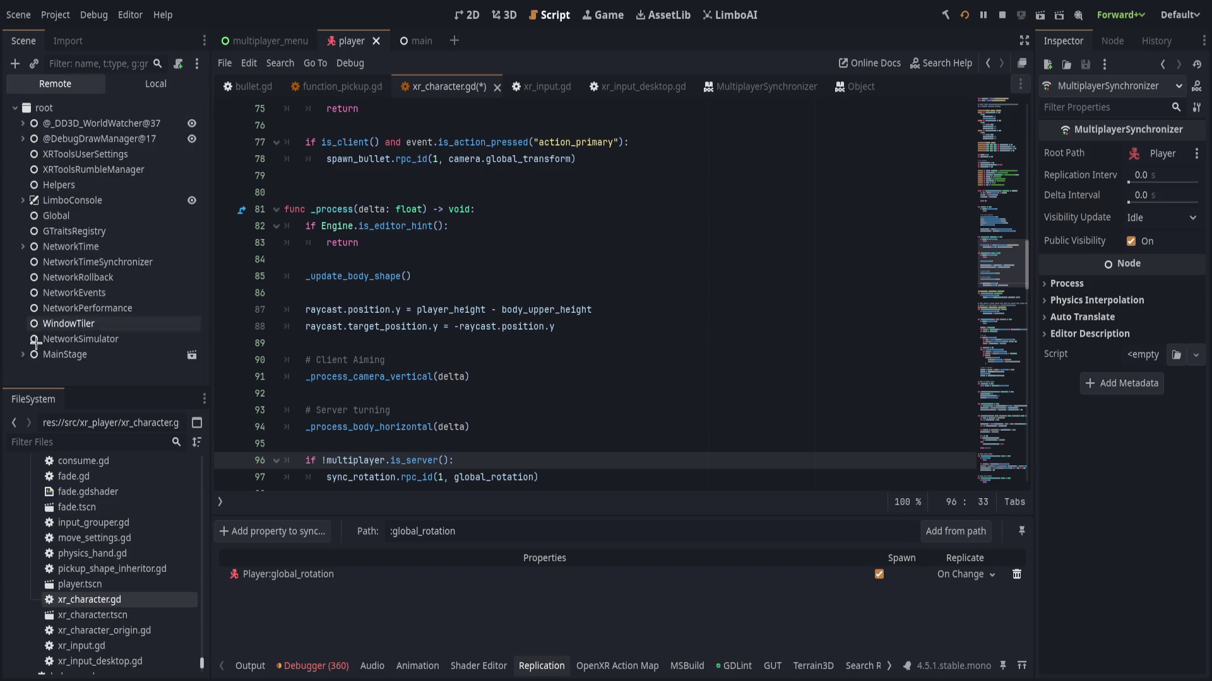
left_click(23, 355)
left_click(25, 368)
scroll(35, 284, "down", 3)
left_click(37, 229)
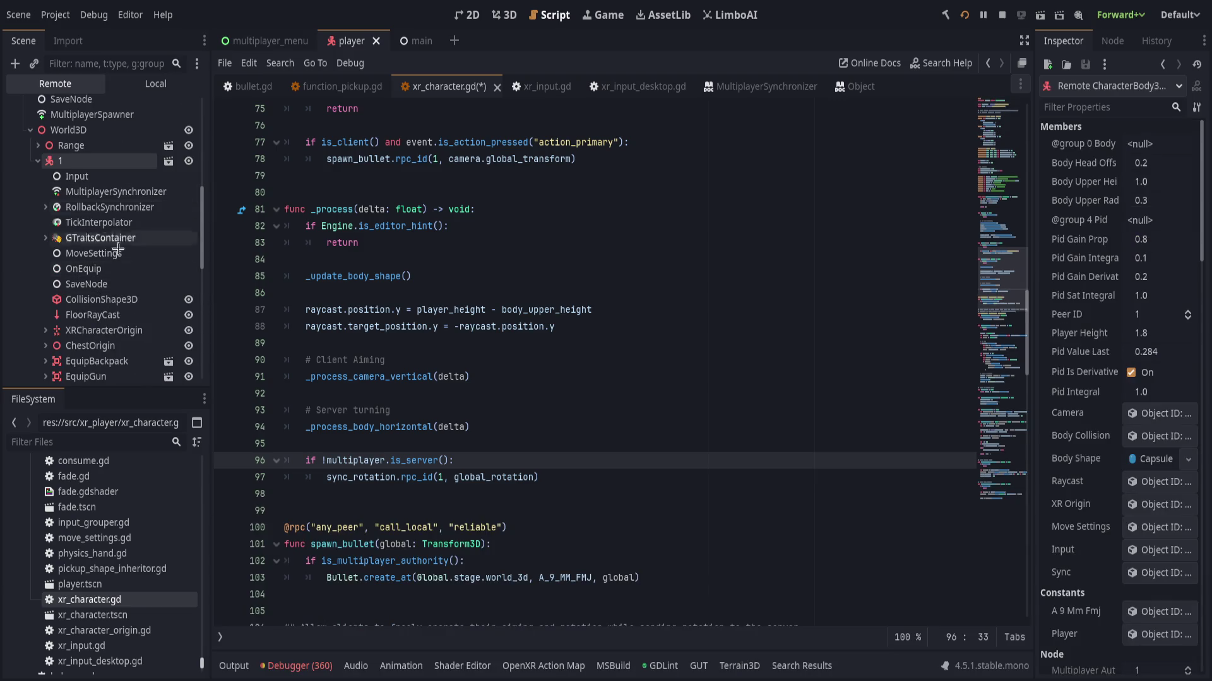
left_click(37, 161)
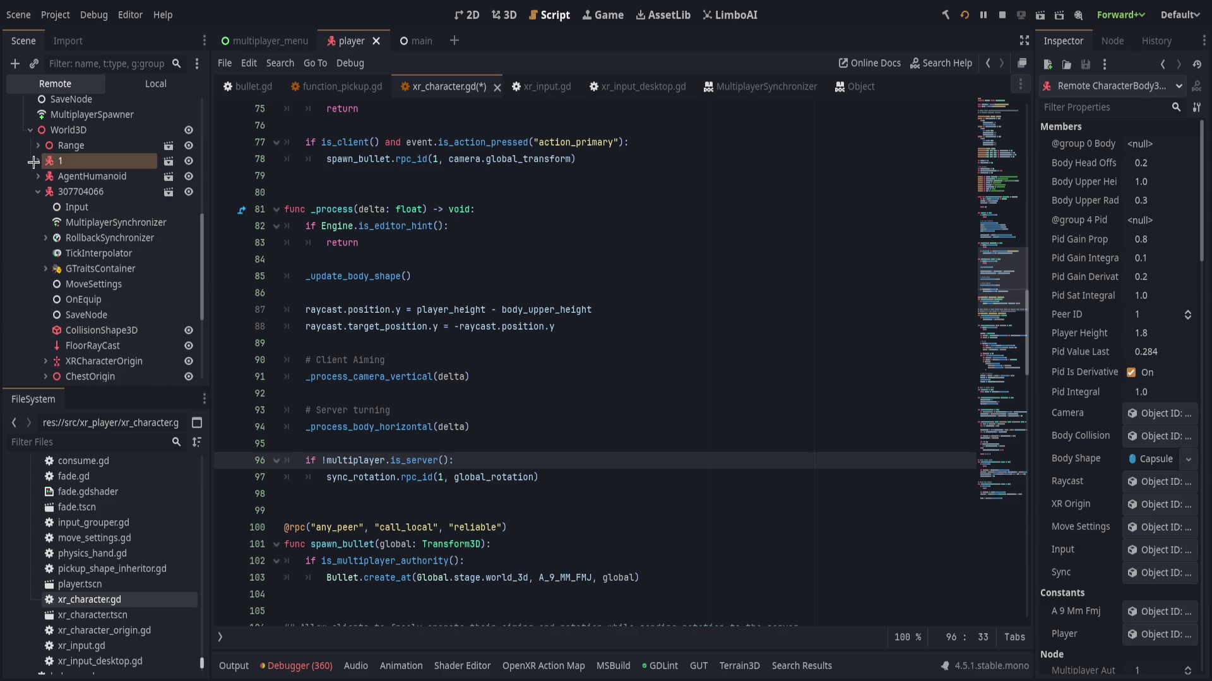
left_click(88, 191)
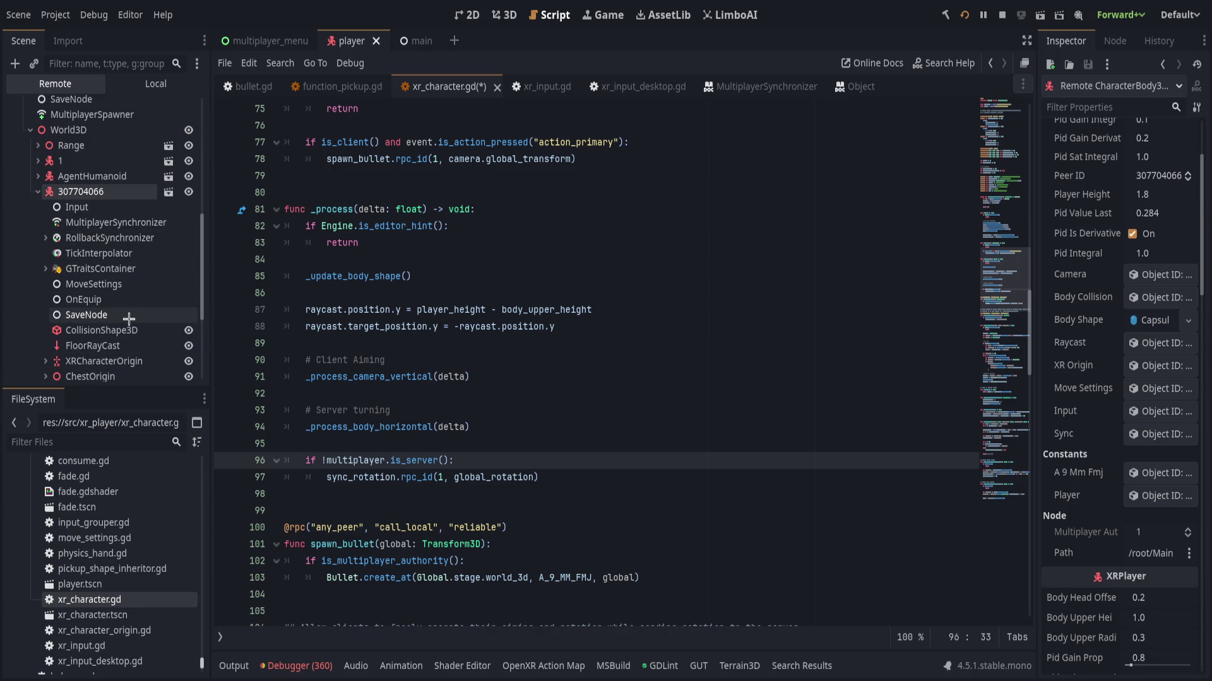
left_click(120, 226)
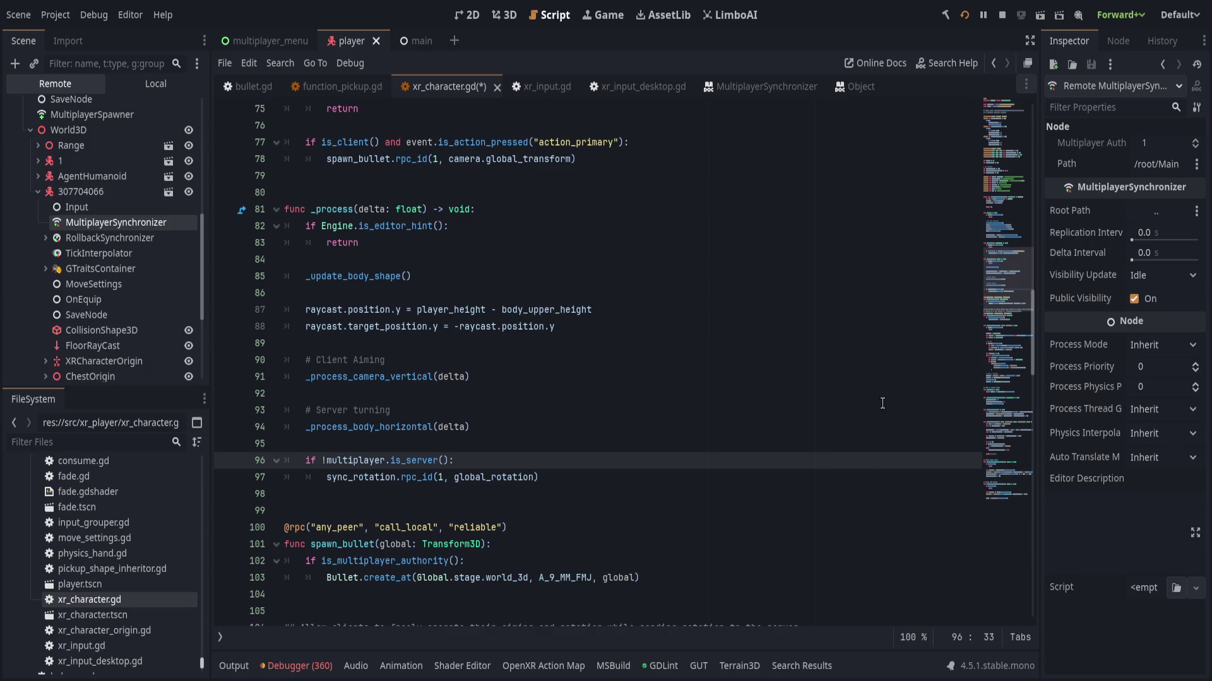
- Widen the code editor and review the _process code through the sync_rotation and spawn_bullet lines
mouse_move(1042, 235)
left_mouse_down()
mouse_move(1071, 230)
mouse_move(1013, 275)
mouse_move(977, 276)
mouse_move(1026, 275)
left_mouse_up()
left_click(844, 292)
key("Left")
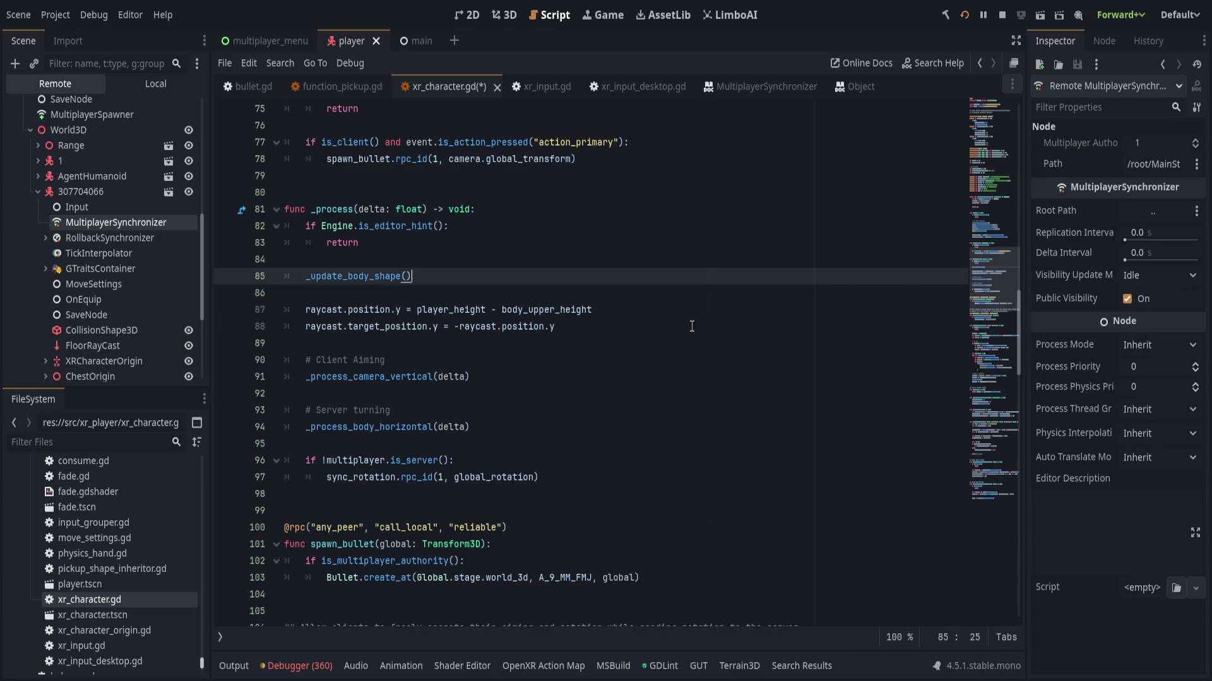
left_click(557, 400)
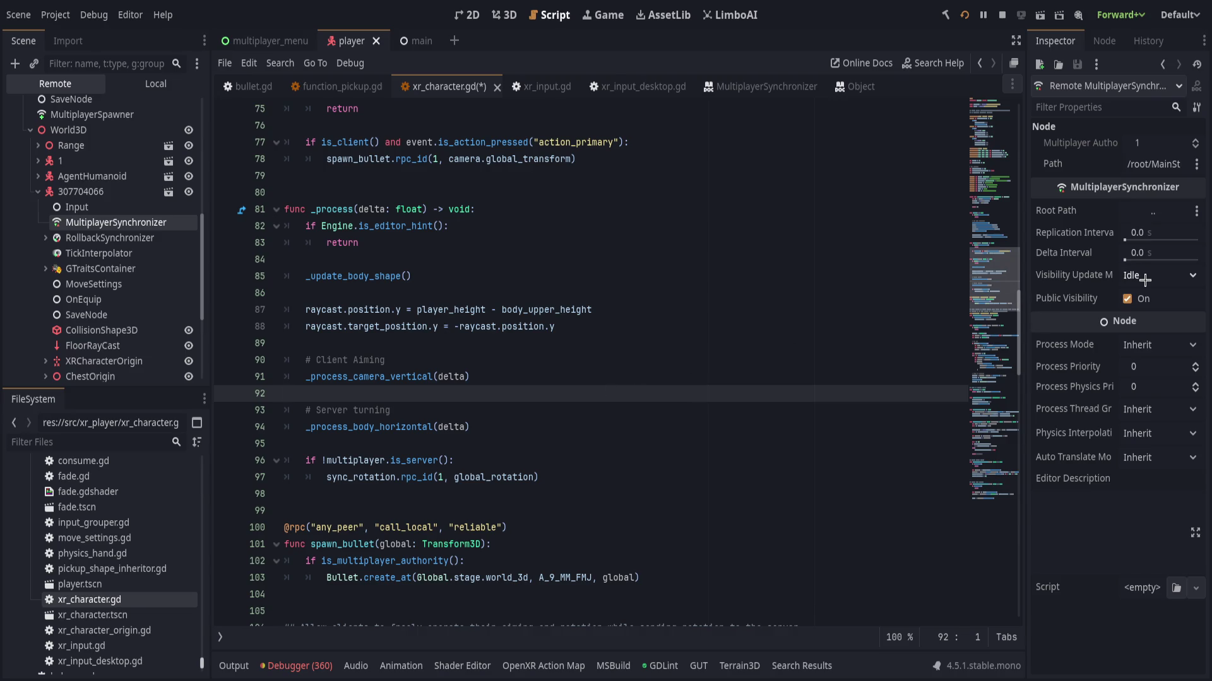
left_click(644, 315)
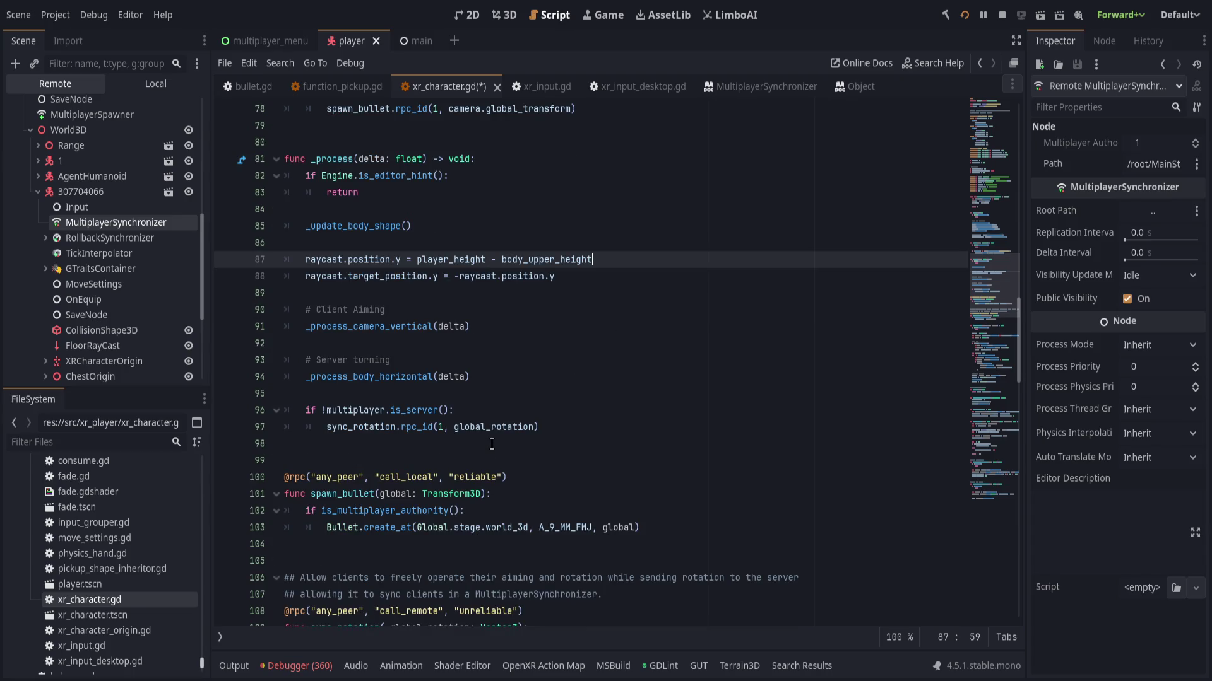
left_click(469, 459)
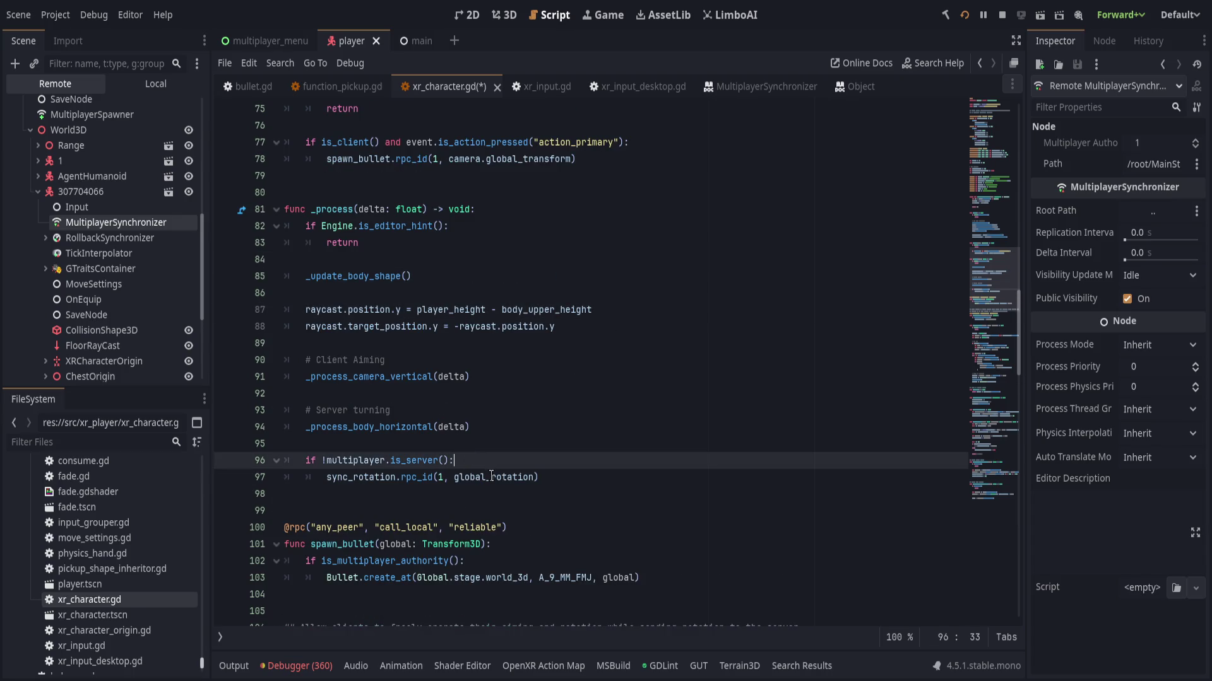
left_click(592, 480)
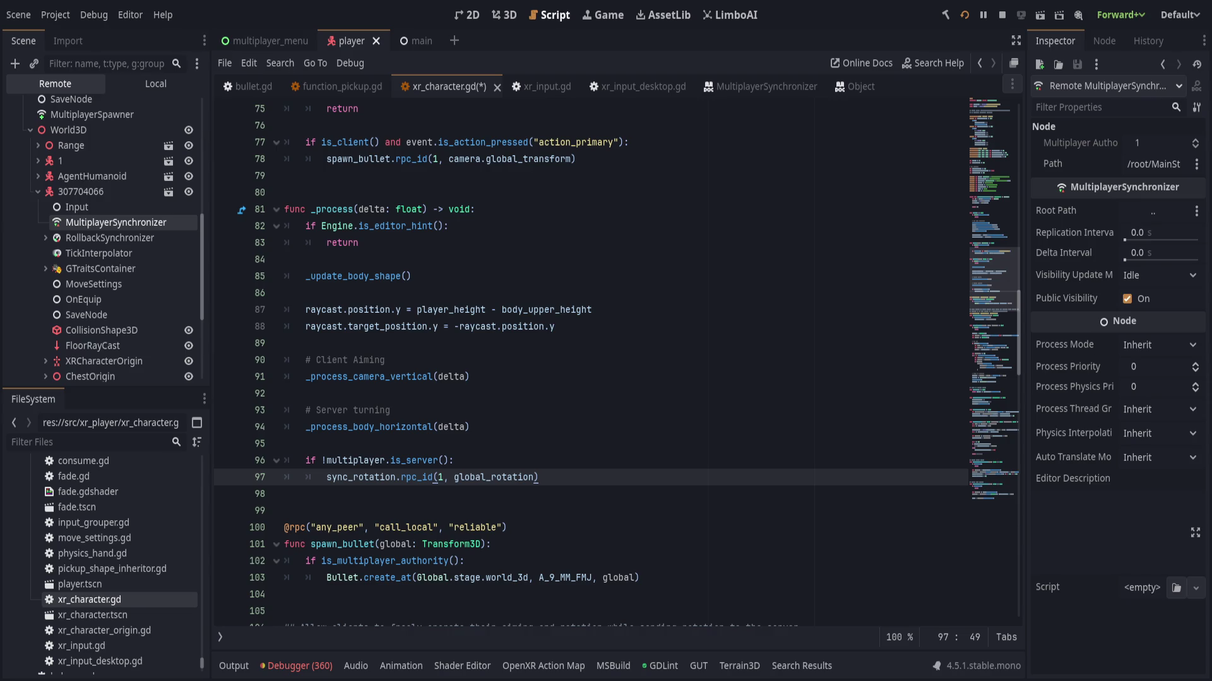
left_click(432, 593)
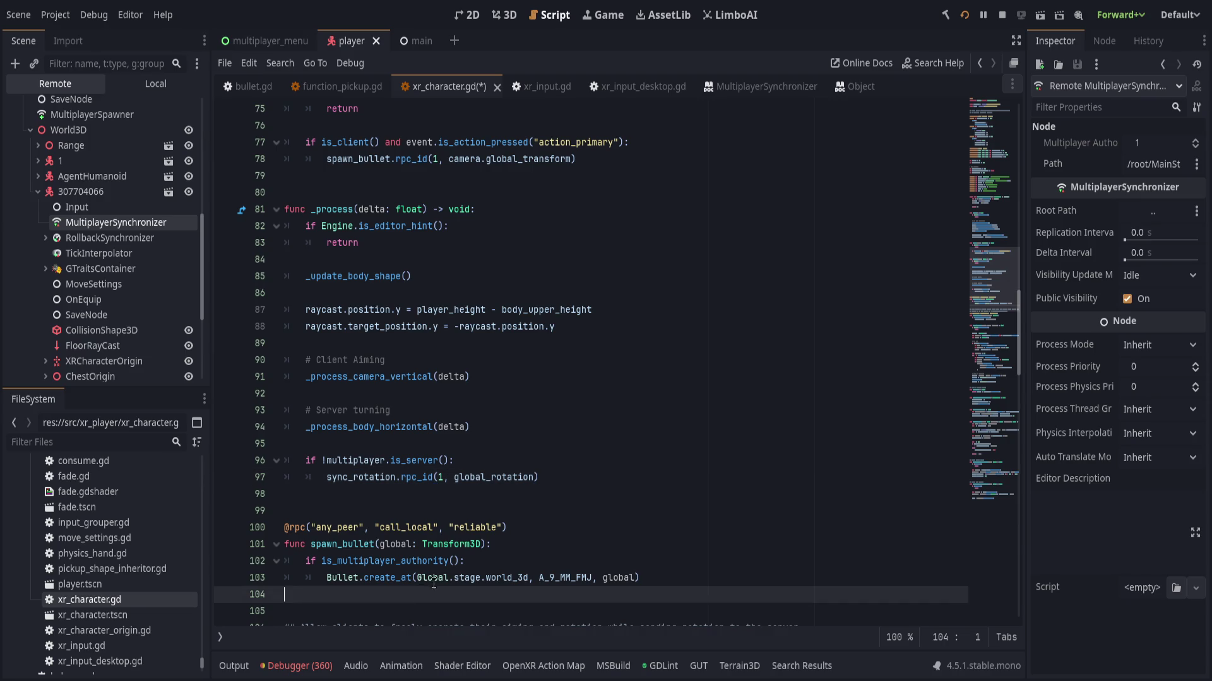
scroll(475, 530, "down", 3)
scroll(476, 530, "down", 2)
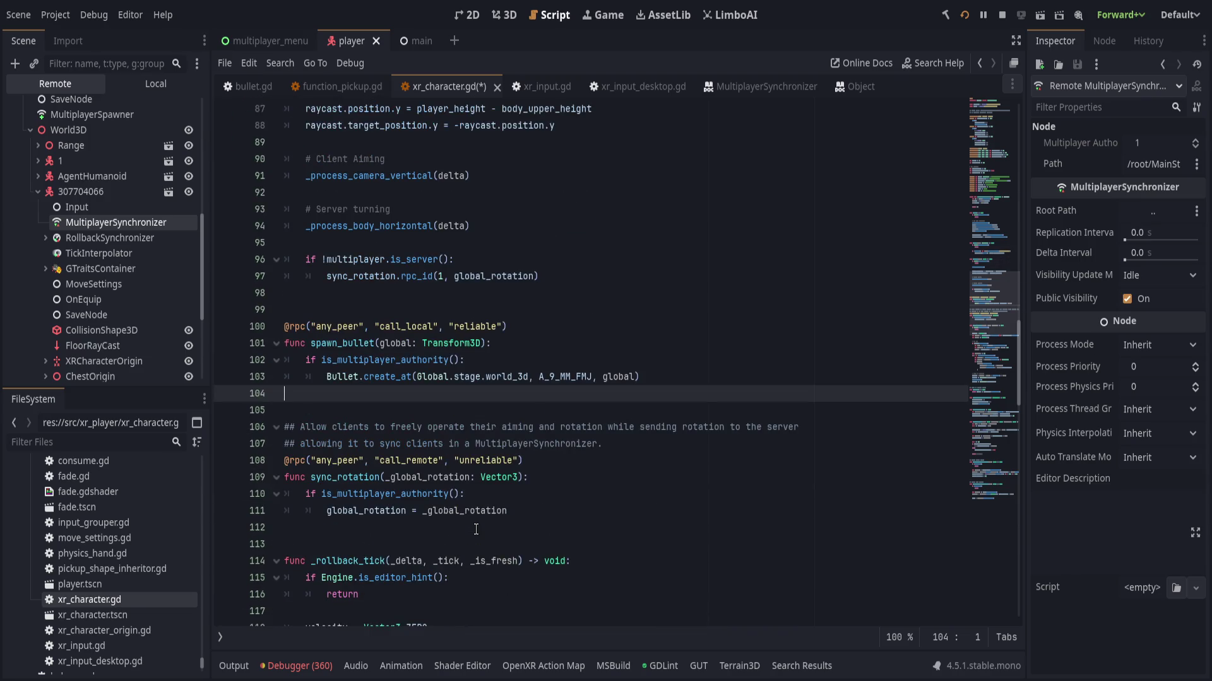
left_click(558, 494)
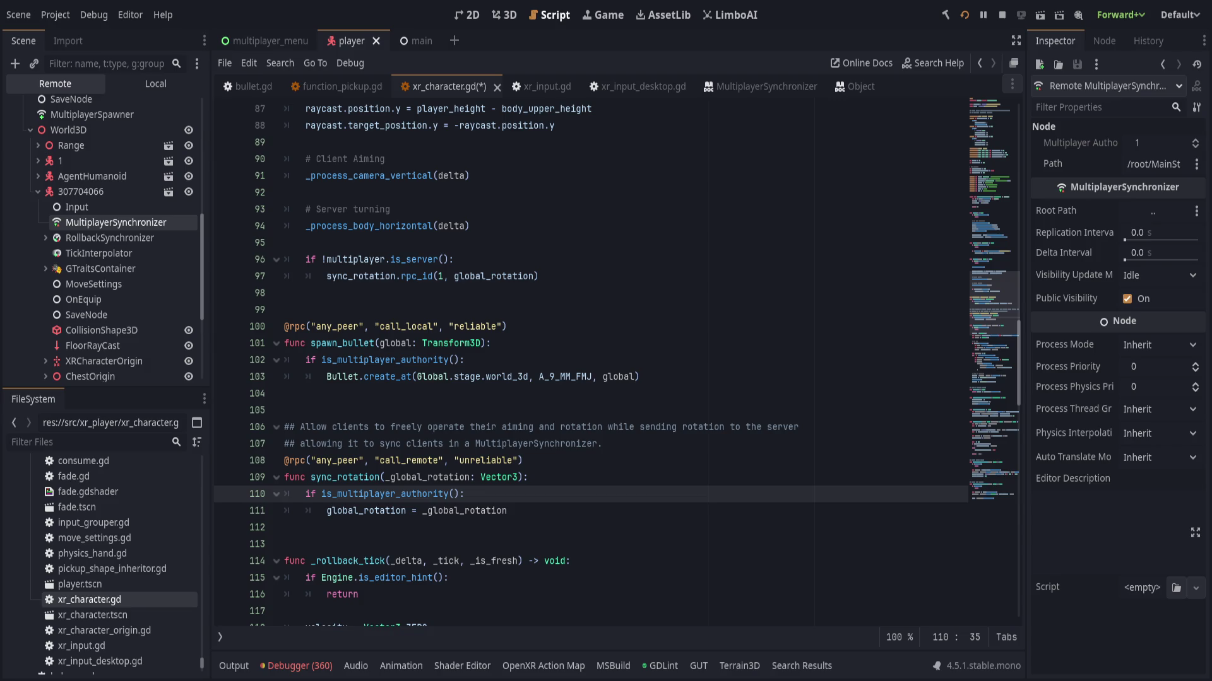
left_click(493, 577)
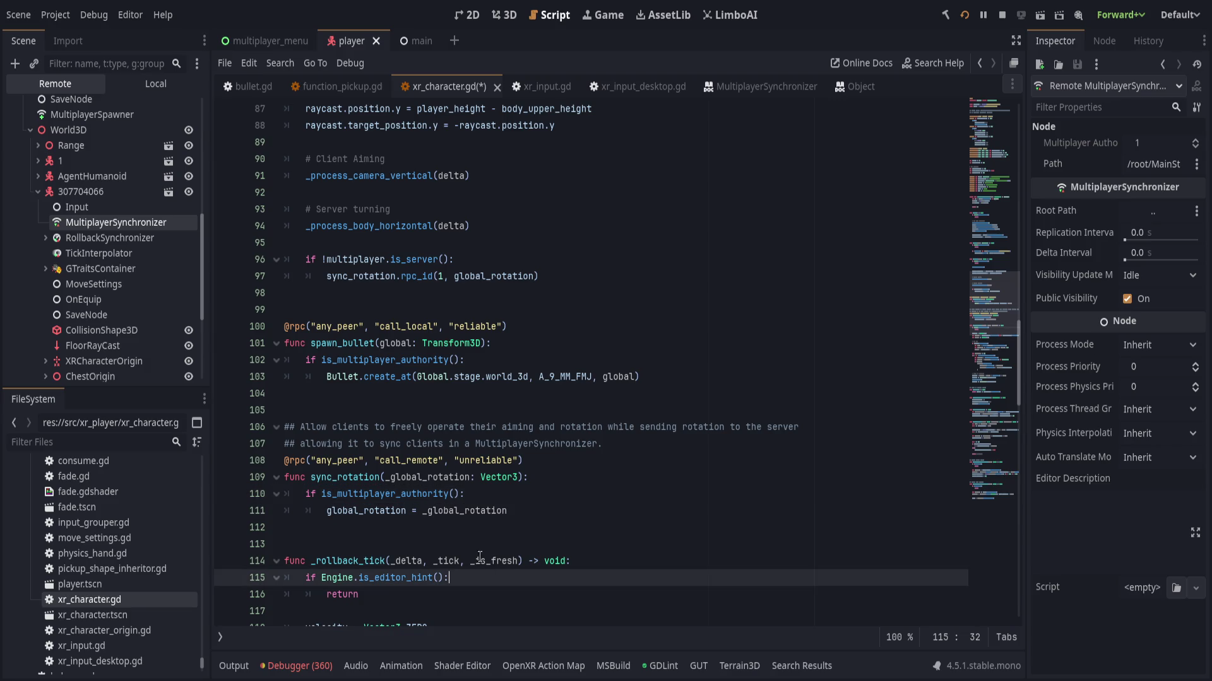
- Change the sync_rotation rpc annotation from call_remote to call_local and save
left_click(411, 461)
double_click(411, 461)
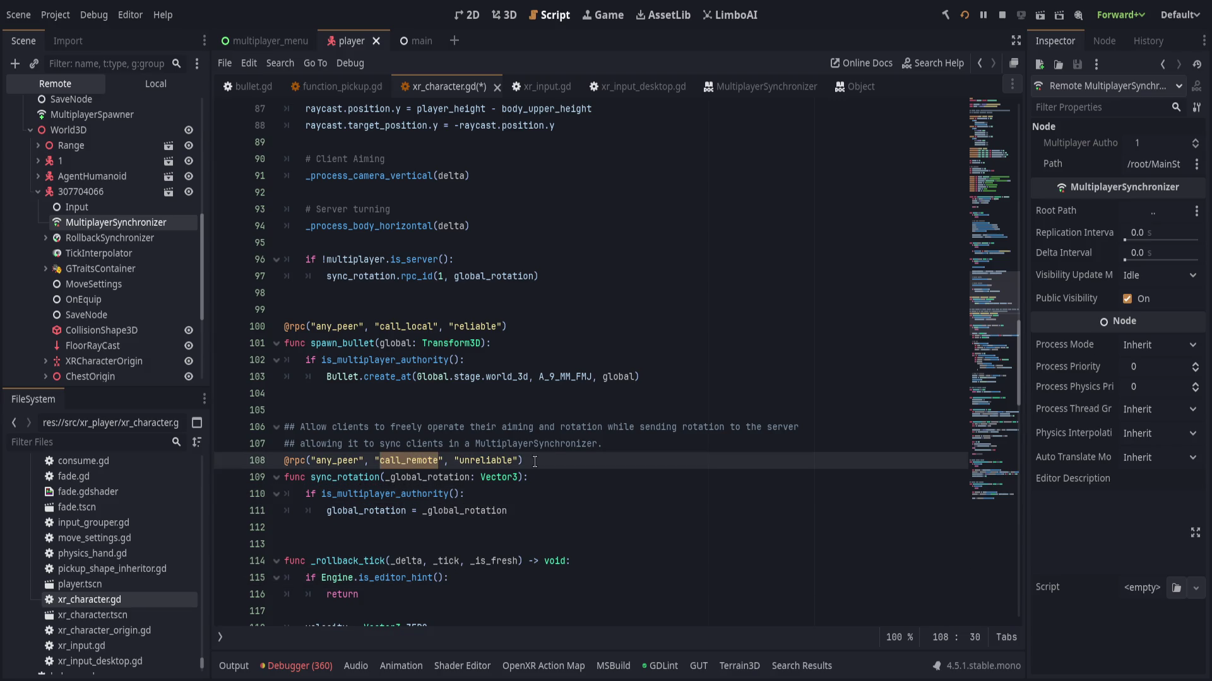
type("call_local")
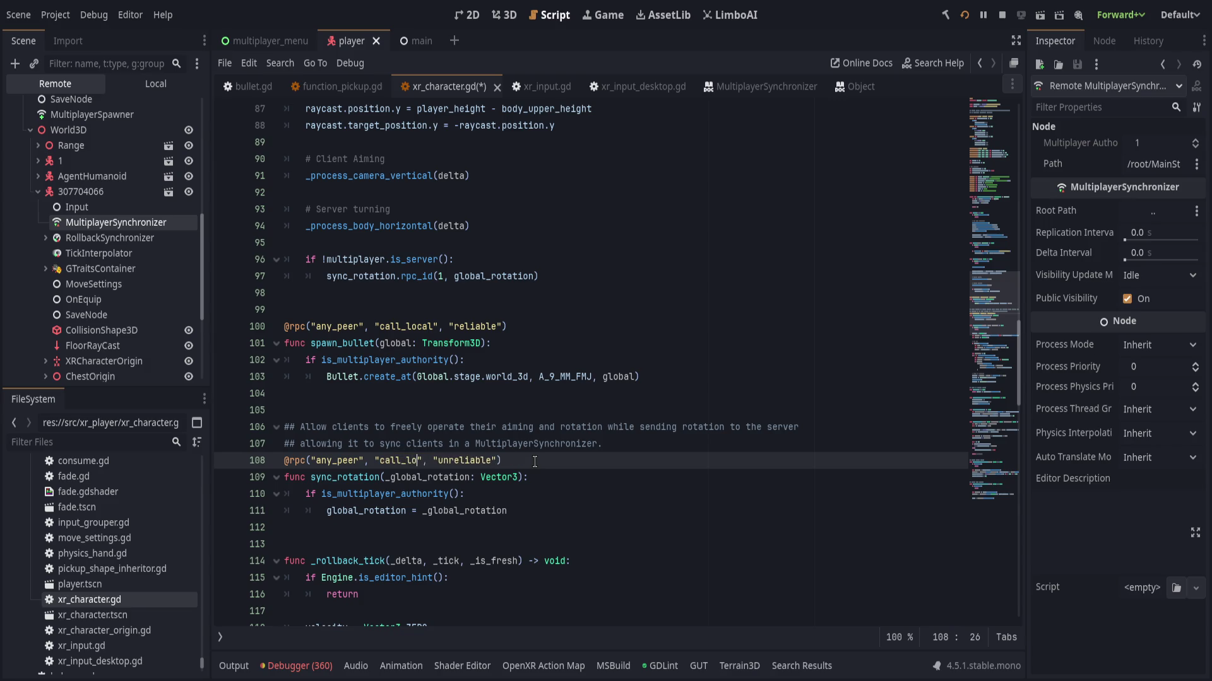
left_click(534, 461)
key("ctrl+s")
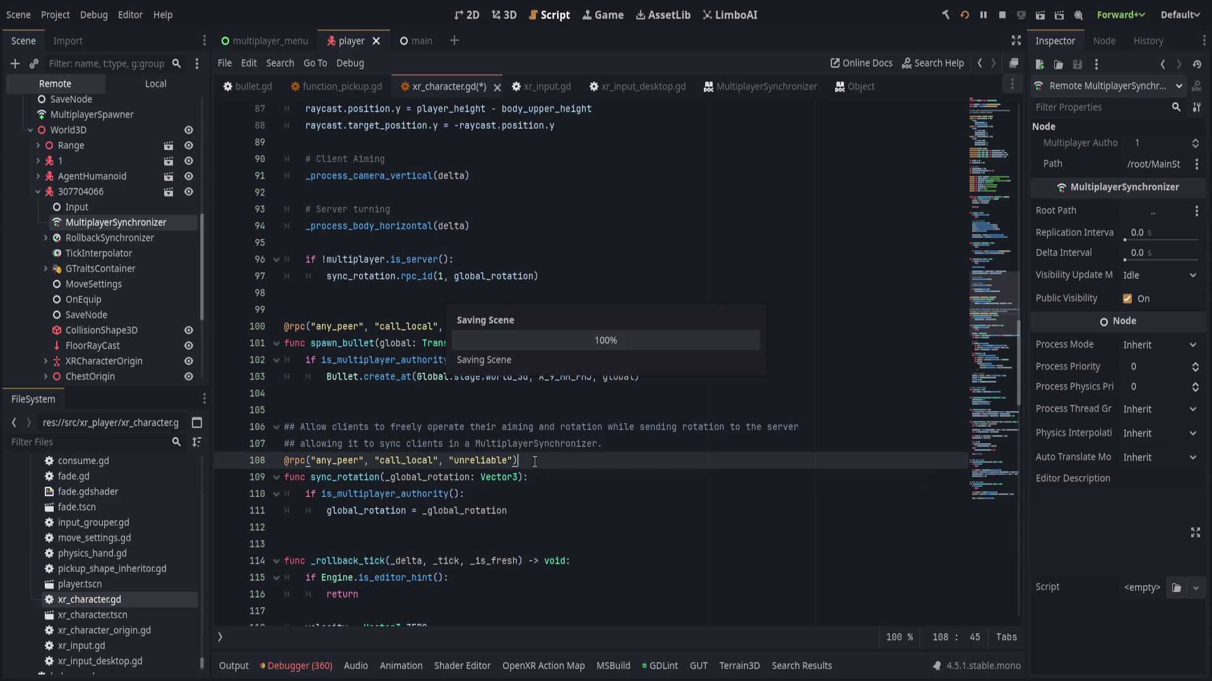
- Delete the is_multiplayer_authority check, un-indent the global_rotation assignment and save again
left_click(553, 494)
key("ctrl+shift+k")
key("shift+Tab")
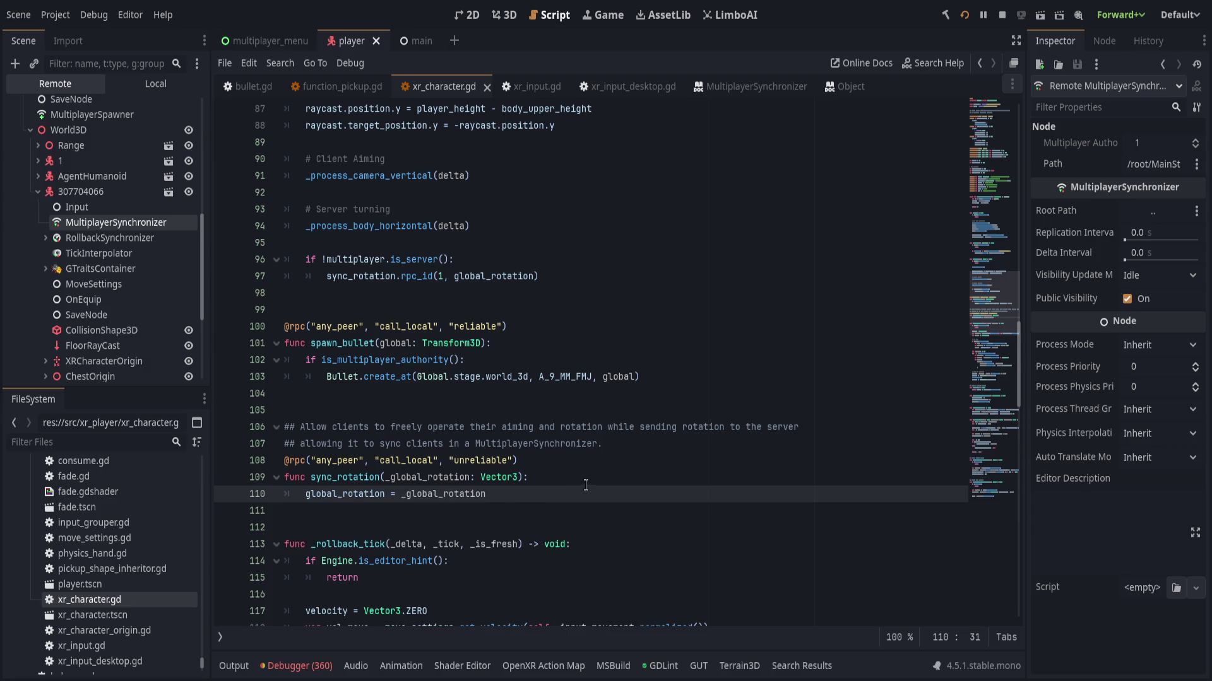
left_click(586, 484)
key("ctrl+s")
key("ctrl+Left")
key("ctrl+Left")
key("ctrl+Left")
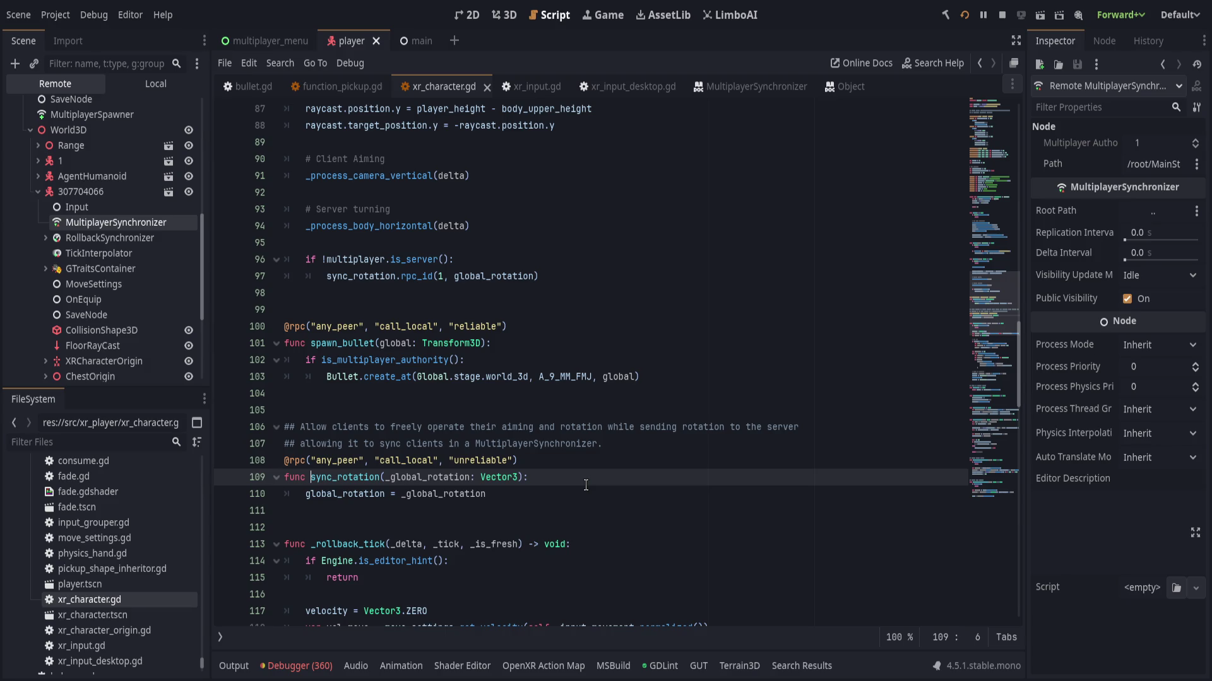
scroll(586, 485, "up", 2)
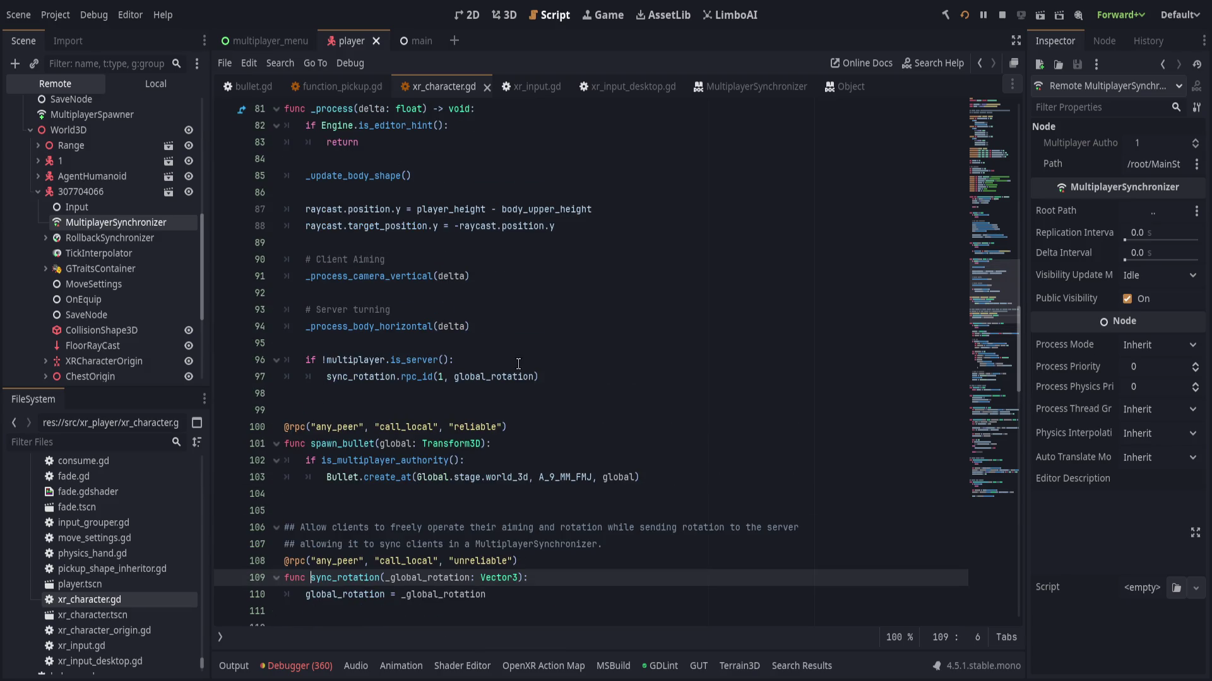
- Rewrite line 97 as sync_rotation.rpc(global_rotation), then select the local player's MultiplayerSynchronizer
left_click(596, 377)
key("ctrl+Left")
key("ctrl+Left")
key("ctrl+Left")
key("ctrl+shift+Right")
type("rpc")
key("Right")
key("Delete")
key("Delete")
key("Delete")
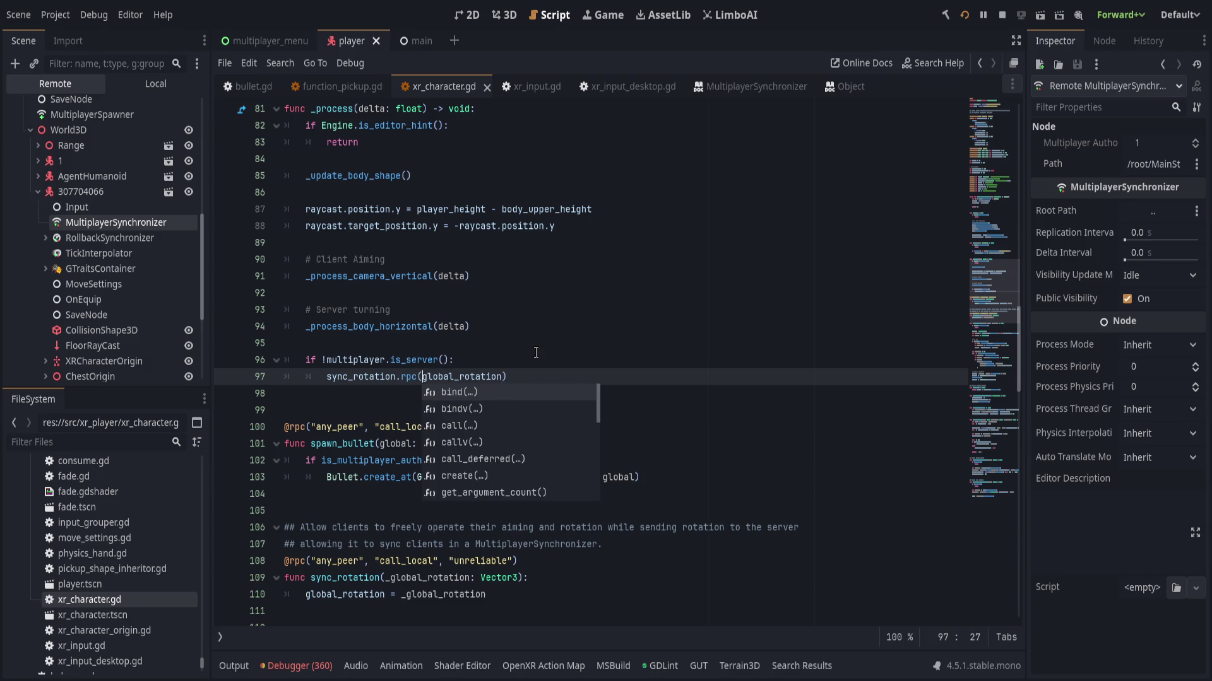
key("End")
key("Up")
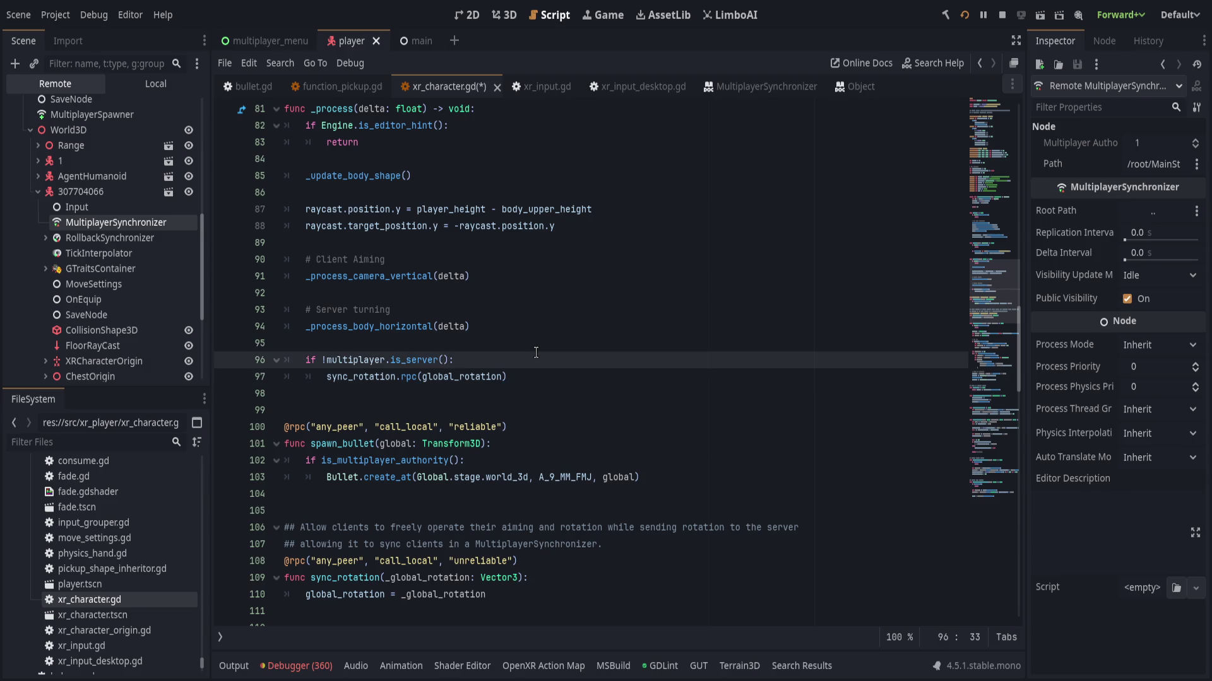
left_click(155, 83)
left_click(110, 138)
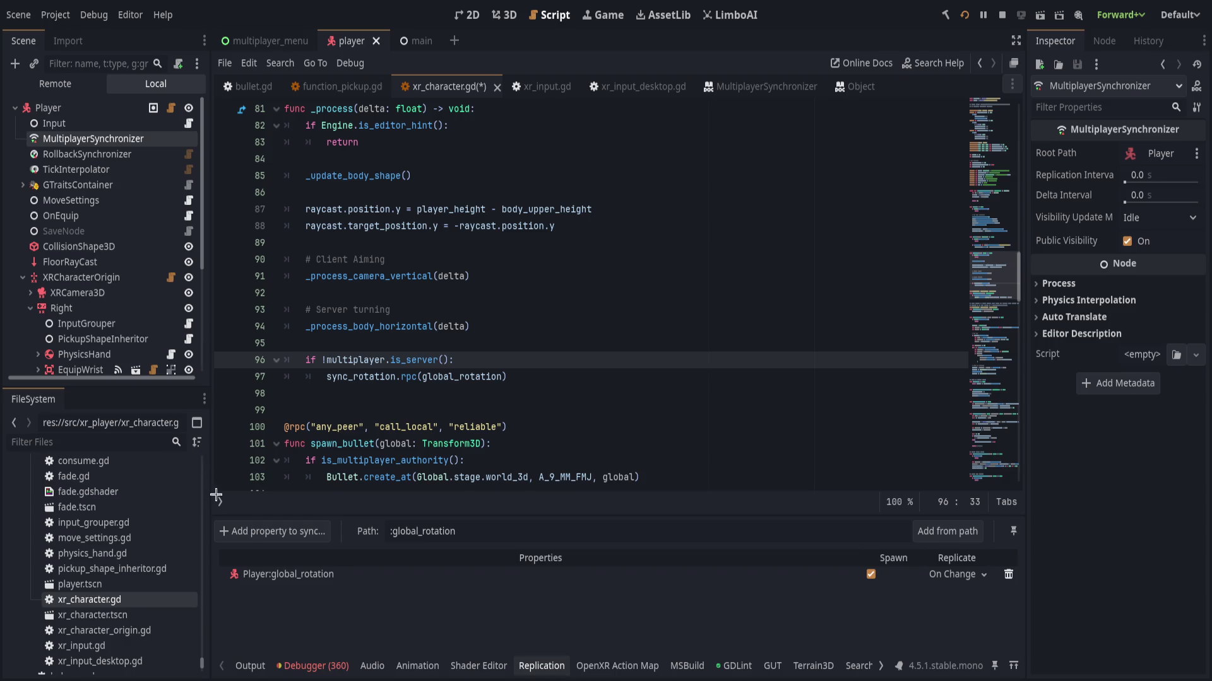
- Delete the MultiplayerSynchronizer node, replace '!multiplayer.is_server()' with is_client() on line 96, and save
key("Delete")
left_click(588, 353)
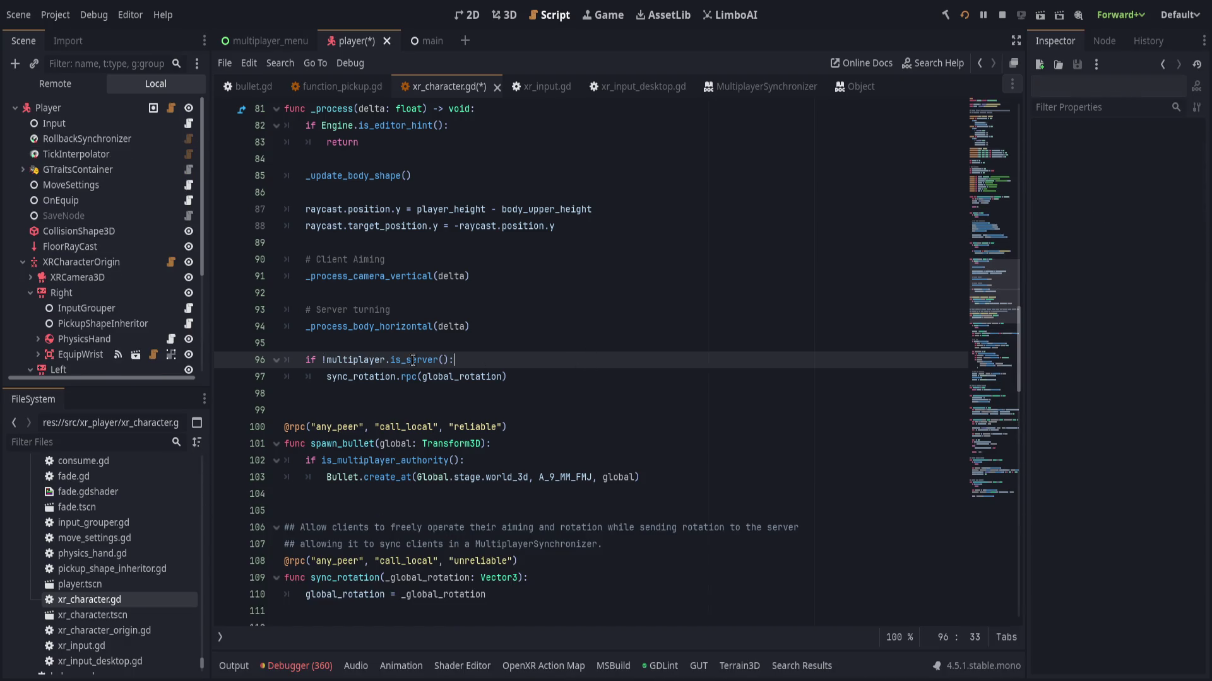
left_click_drag(448, 361, 322, 361)
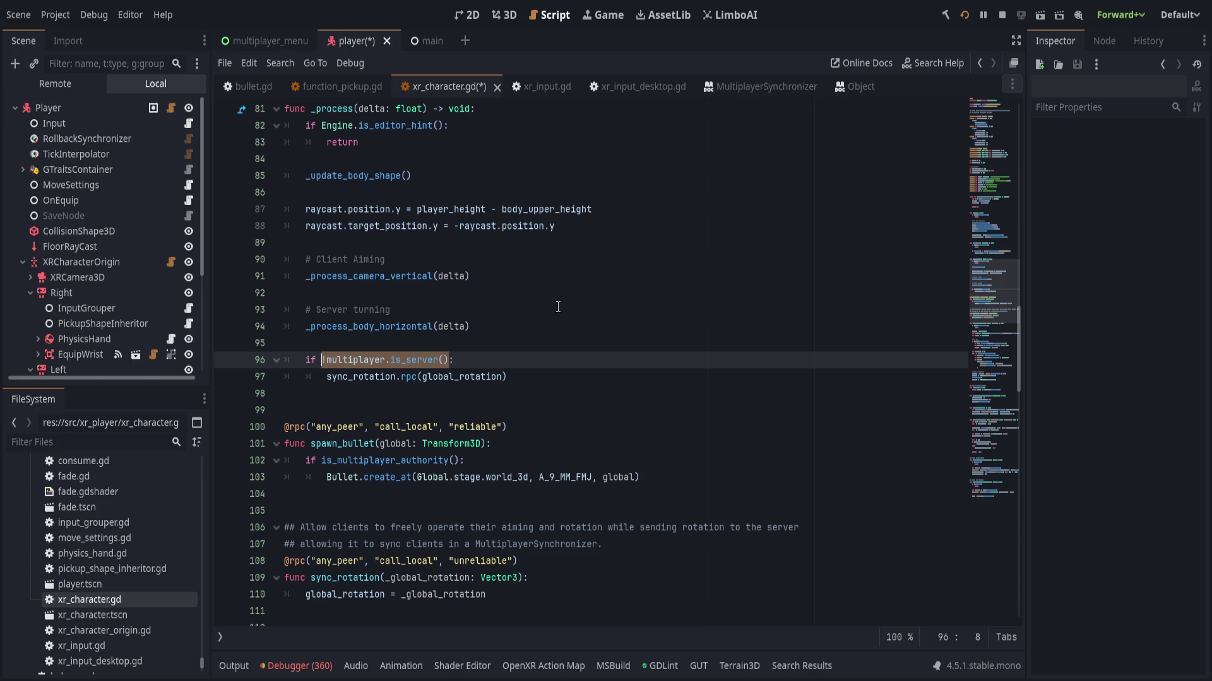
type("is_client")
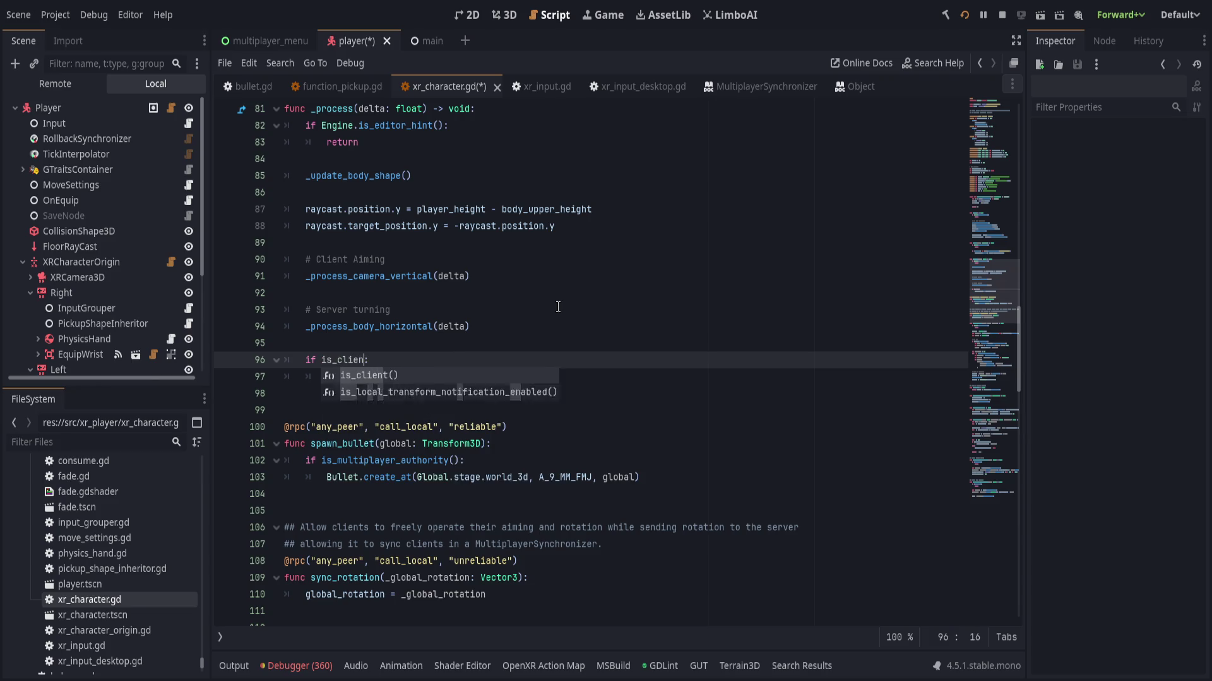
key("Return")
key("End")
key("ctrl+s")
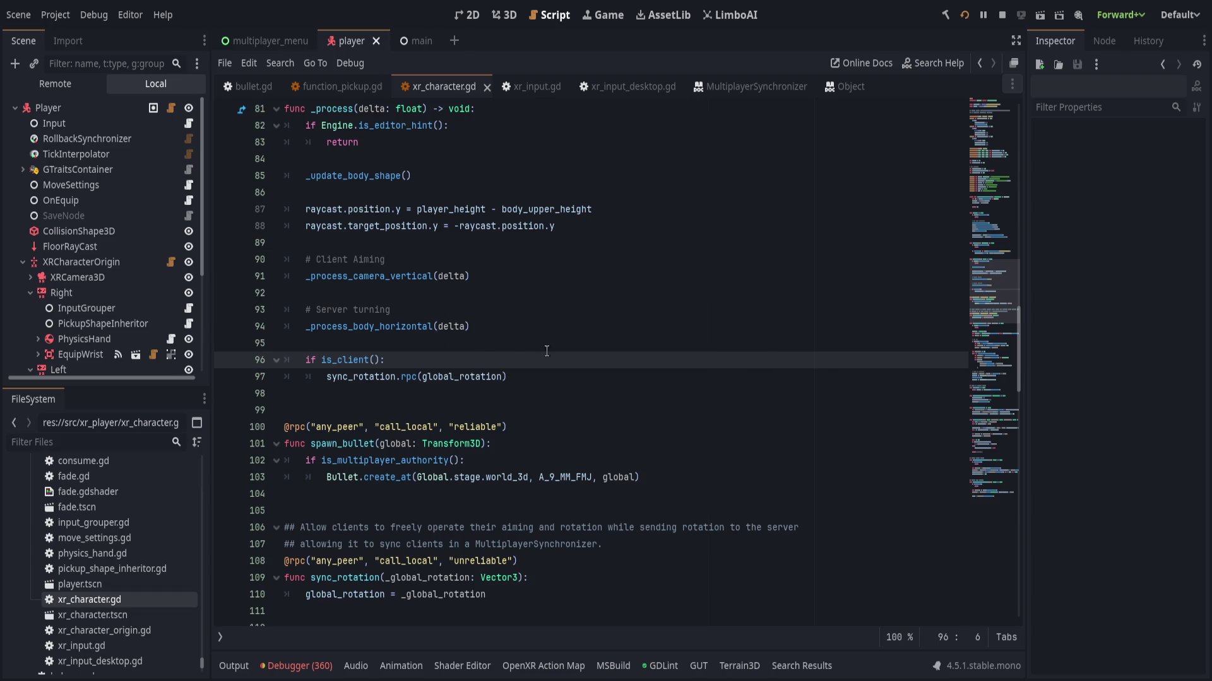
- Review the line 97 rpc call and _global_rotation on line 110, then run the game
left_click(346, 377)
left_click(448, 377)
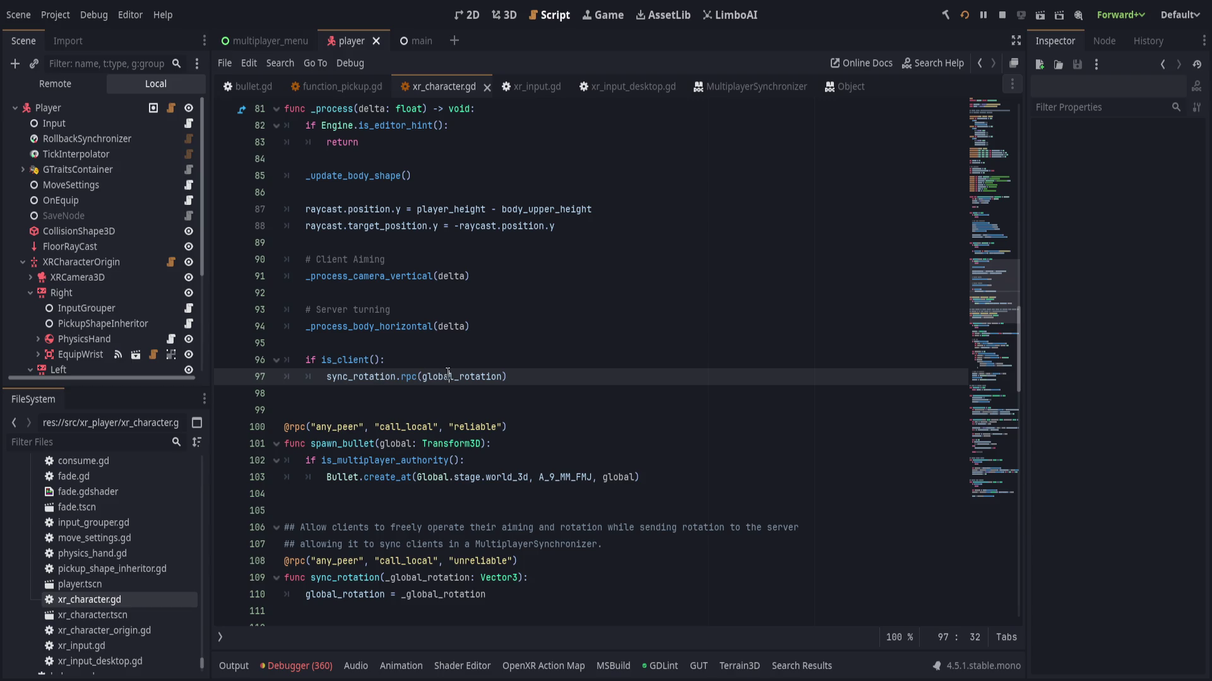
left_click(380, 361)
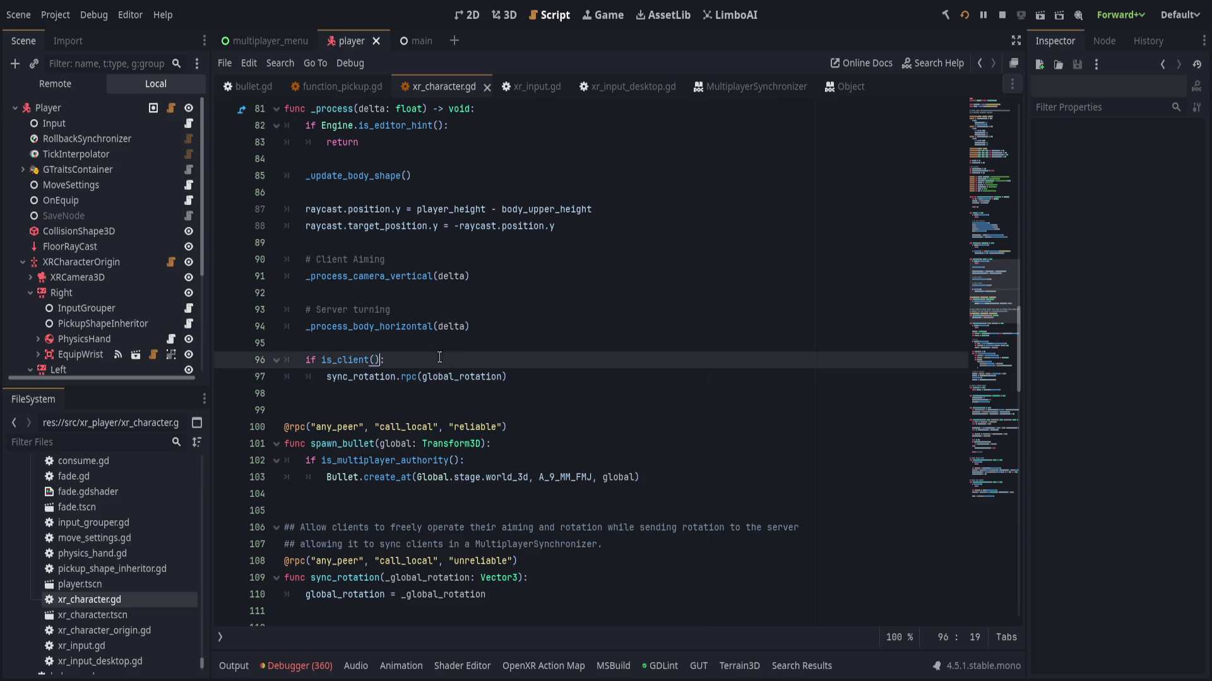
left_click(494, 376)
left_click(558, 376)
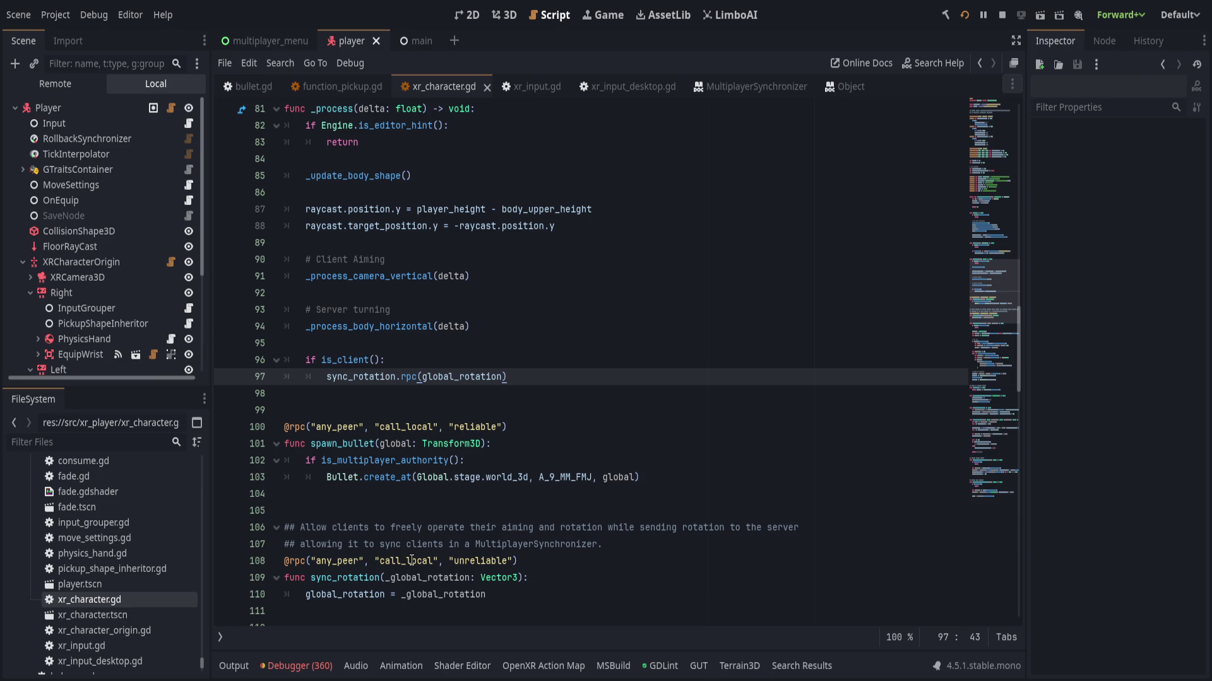
double_click(452, 594)
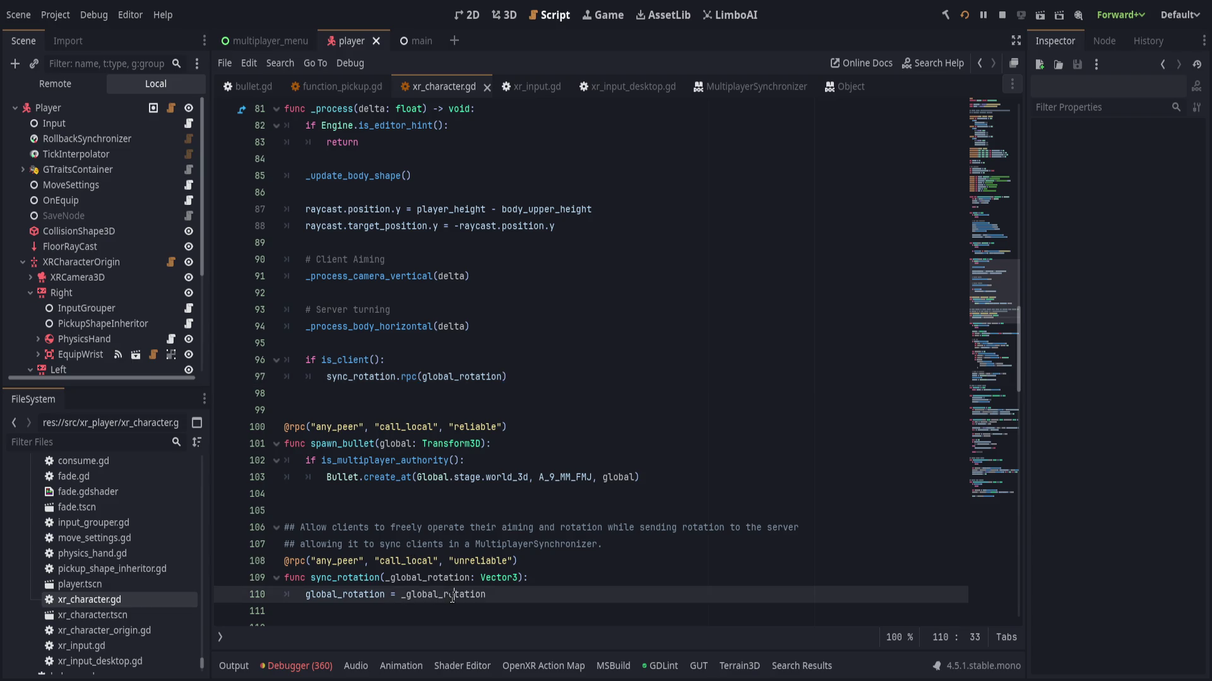
left_click(682, 393)
left_click(966, 15)
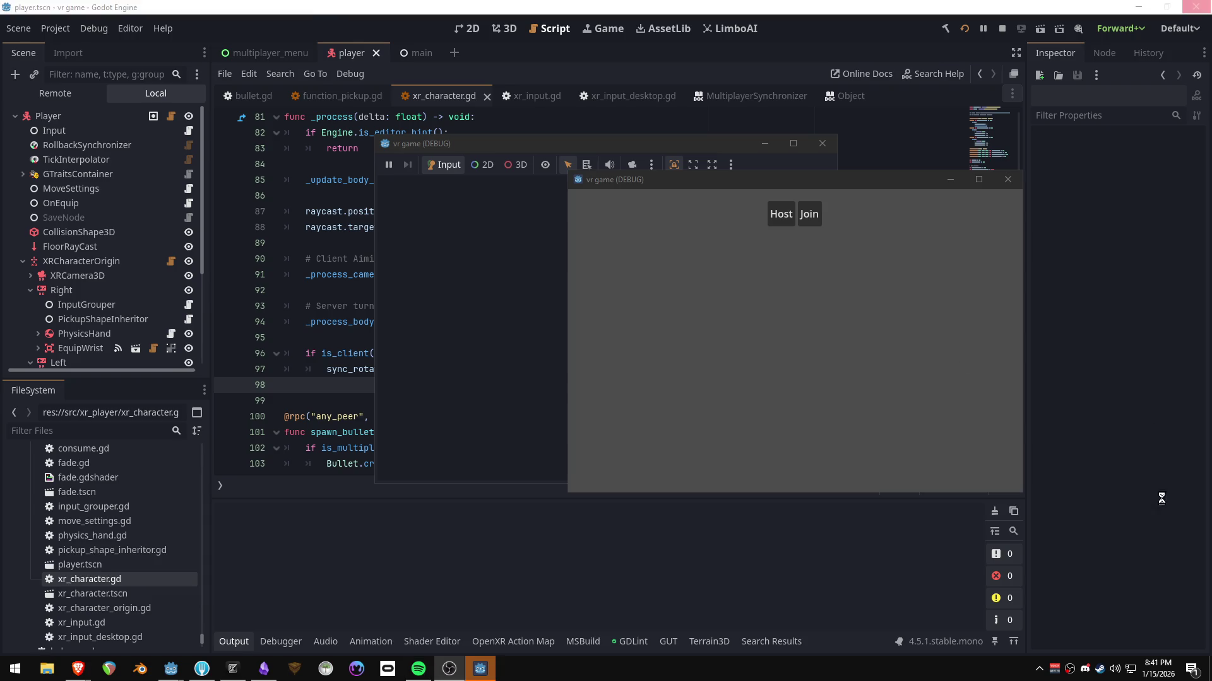
- Place the two debug windows side by side, host from the first and join from the second
left_click(625, 143)
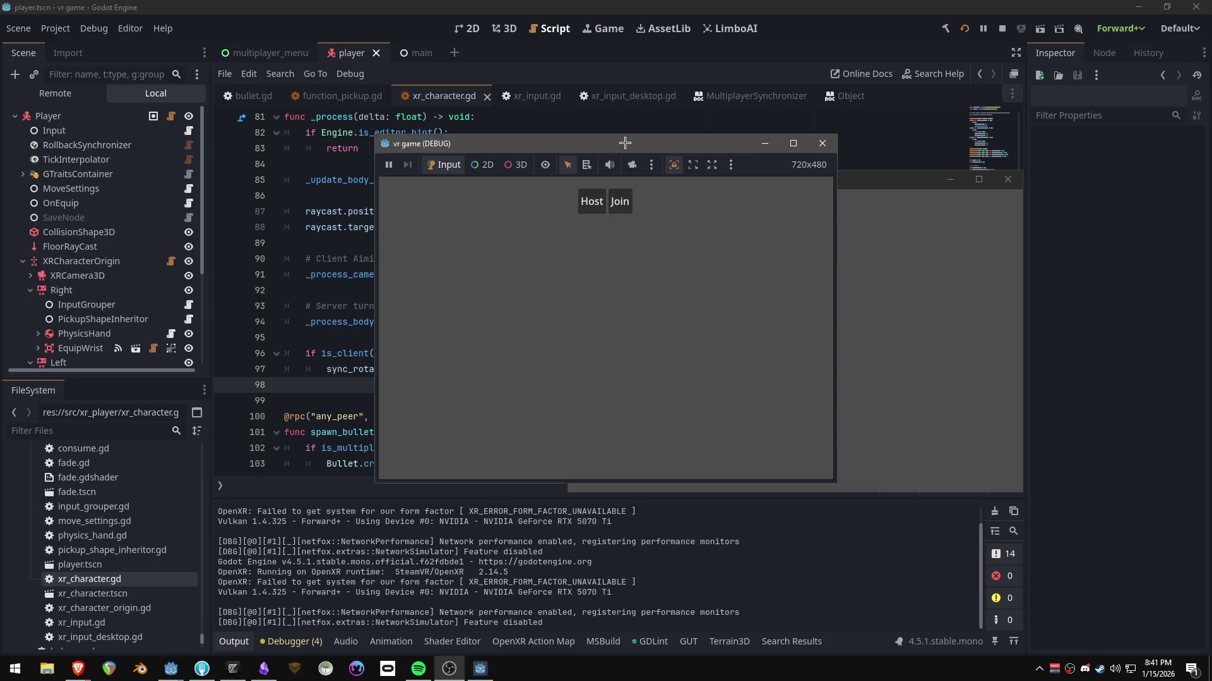
left_click_drag(624, 144, 403, 169)
left_click(370, 227)
left_click(808, 214)
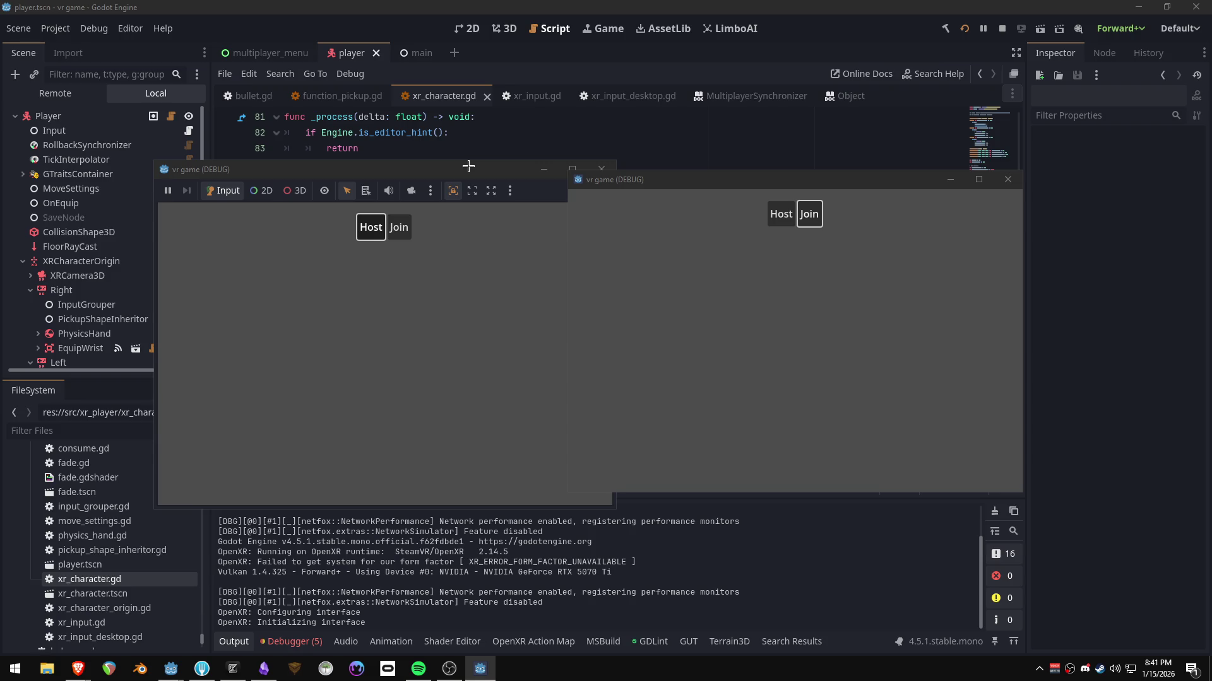
left_click(468, 166)
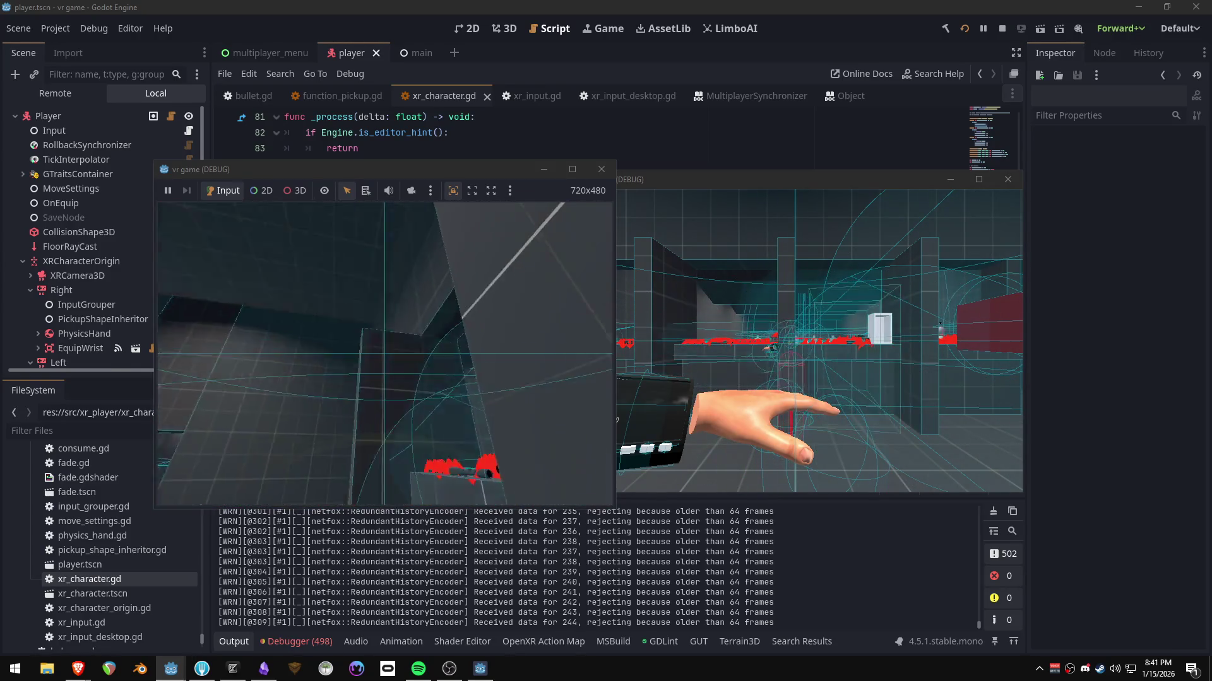
- Look around in both connected VR game windows, then stop the running game from the editor
key("alt+Tab")
left_click(711, 354)
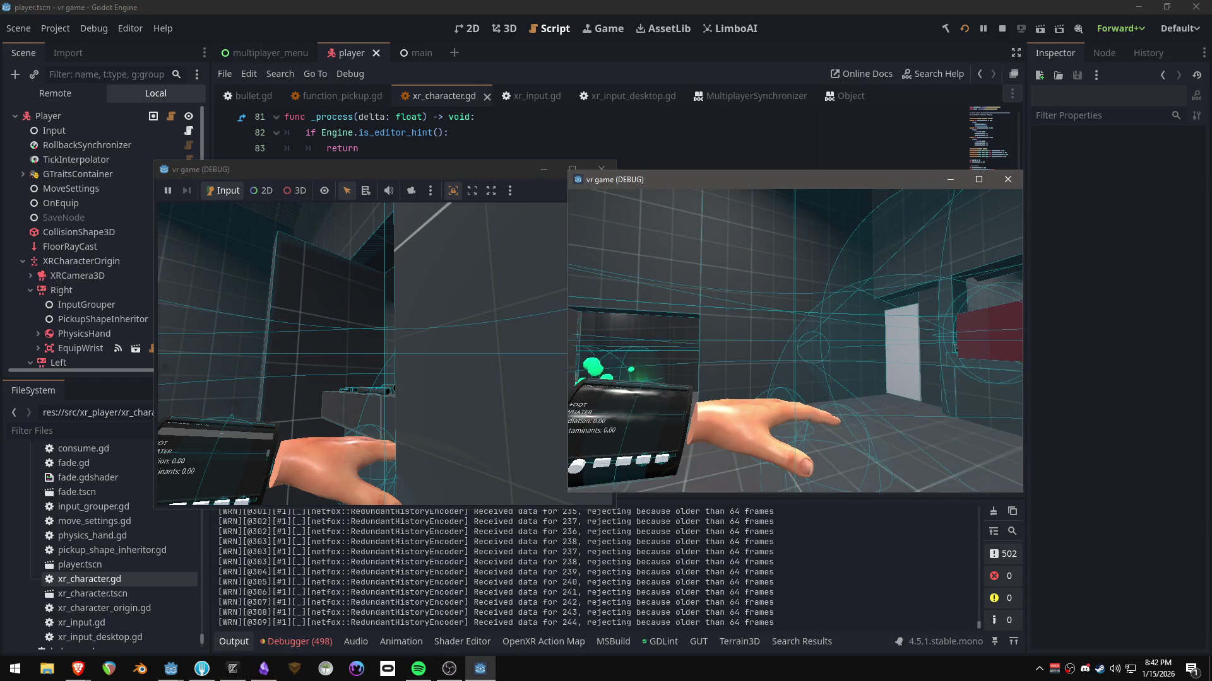
key("alt+Tab")
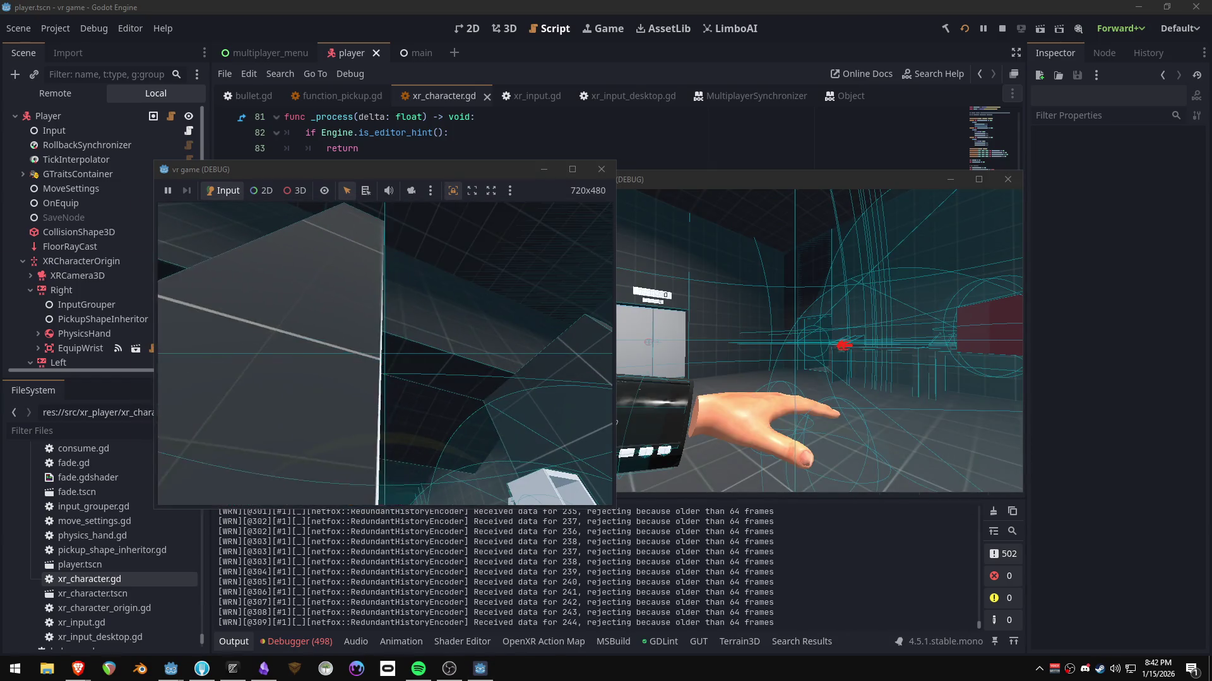
key("super")
key("super")
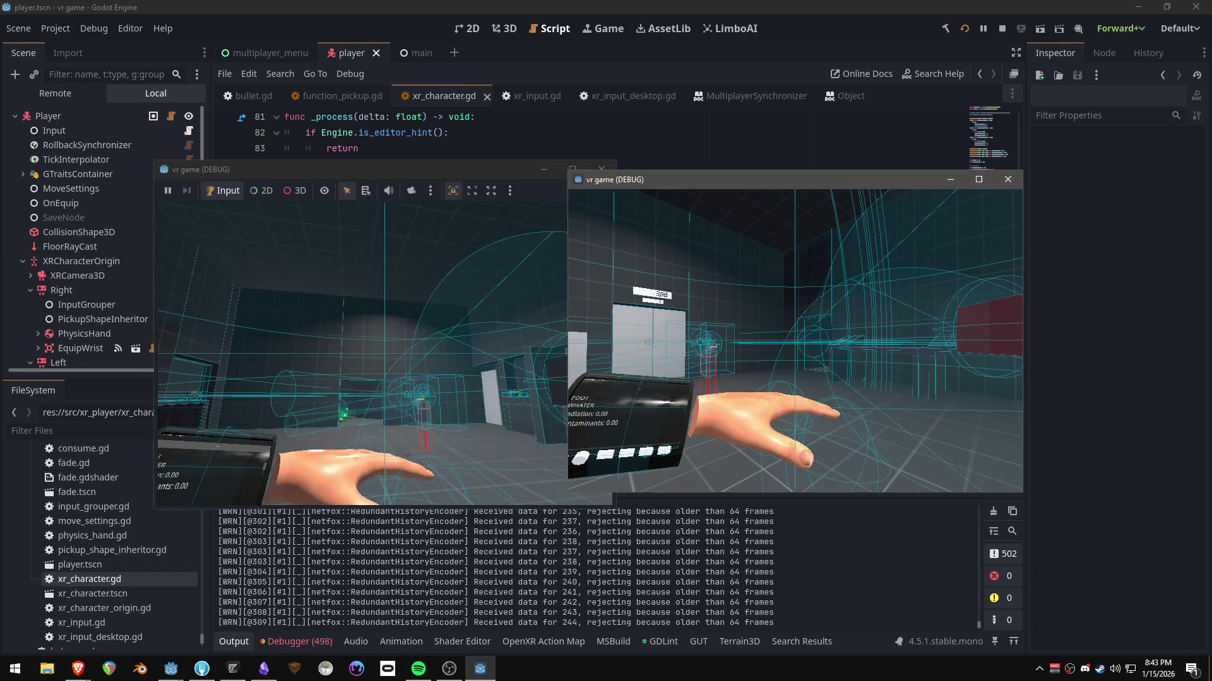
left_click(1001, 29)
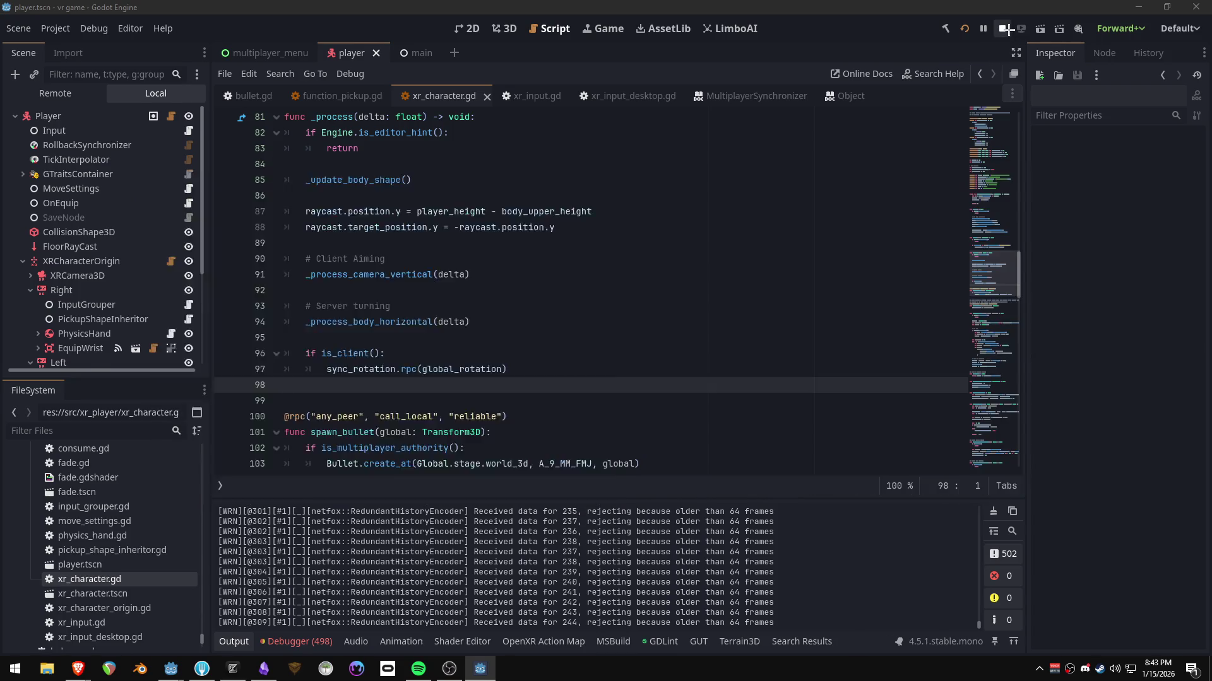
- Clear the rollback warnings in the Debugger's Session 2 error list, then switch to Session 1
left_click(619, 296)
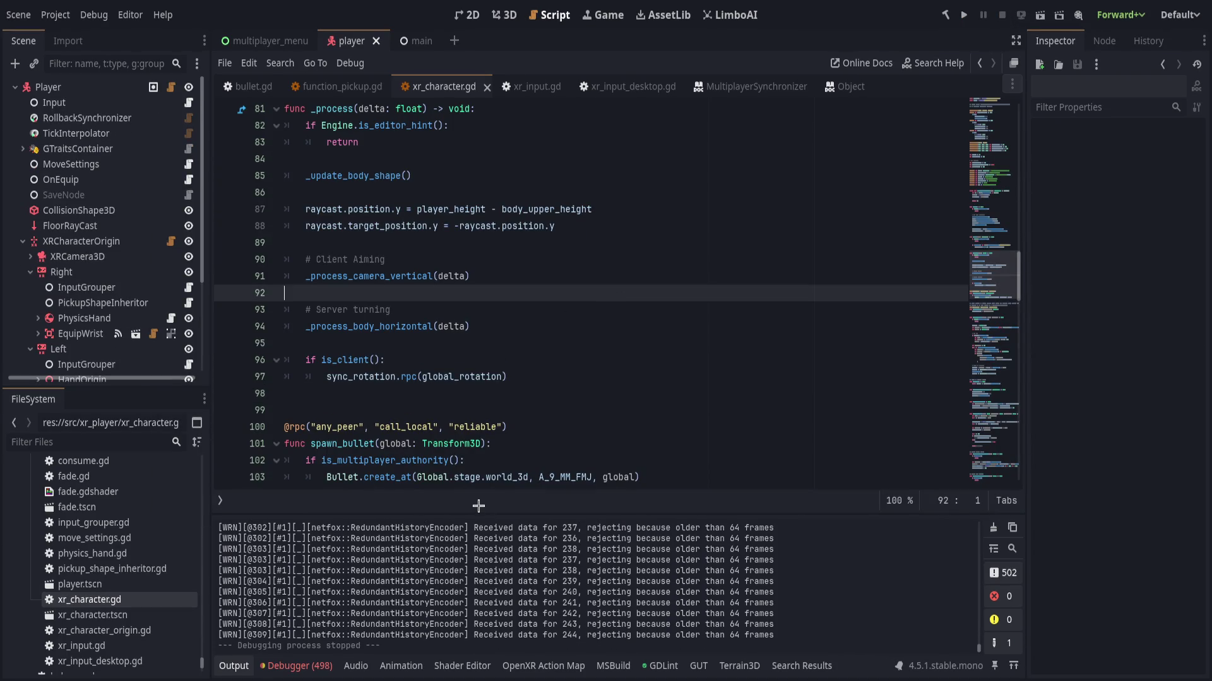
left_click(295, 665)
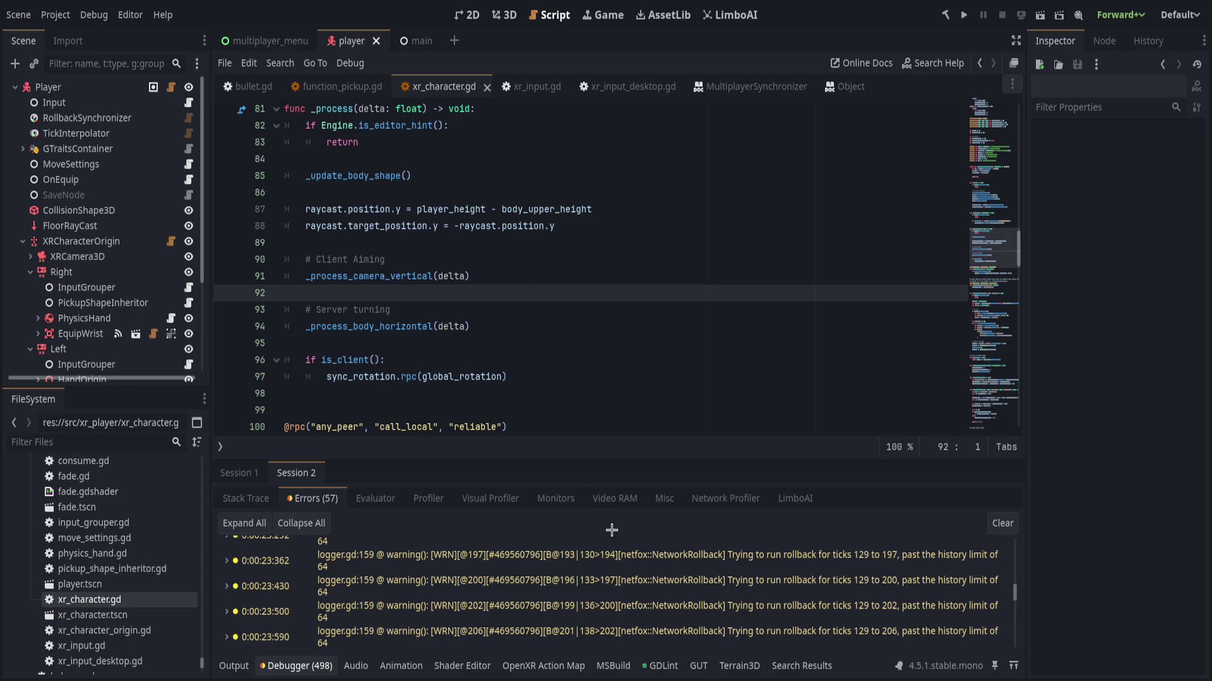
left_click(1002, 523)
left_click(239, 473)
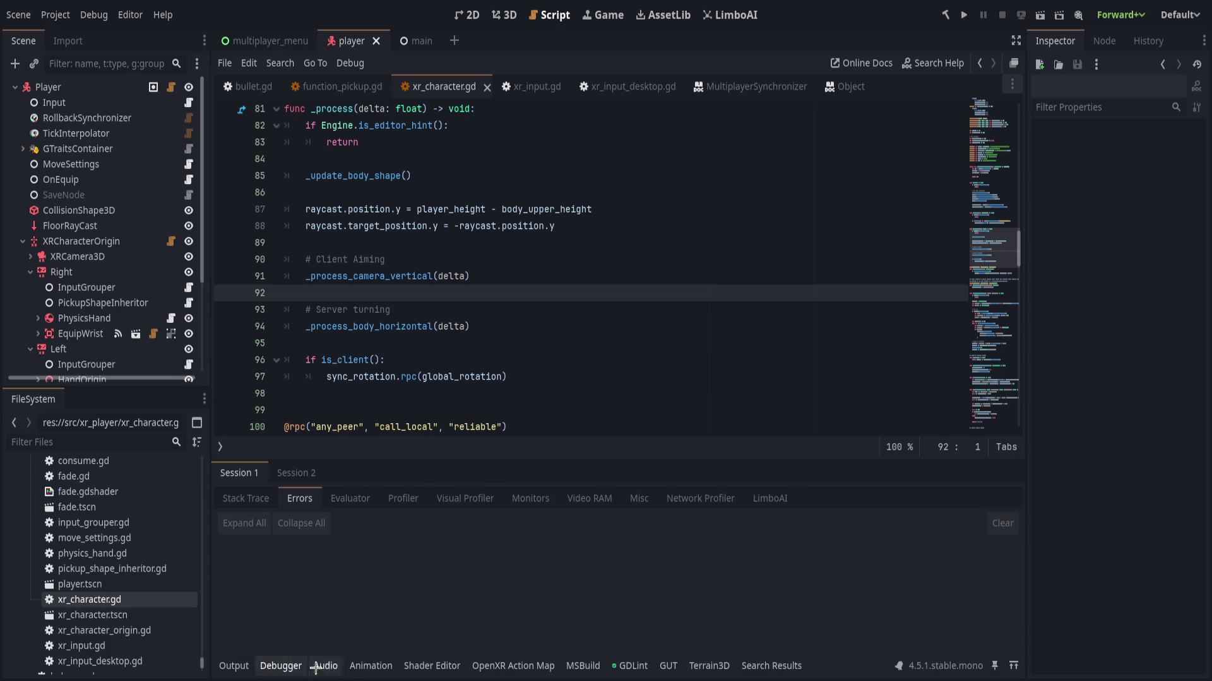
- Hide the debugger panel, save the scene and xr_character.gd, and widen the scene tree
left_click(315, 665)
left_click(492, 395)
key("ctrl+s")
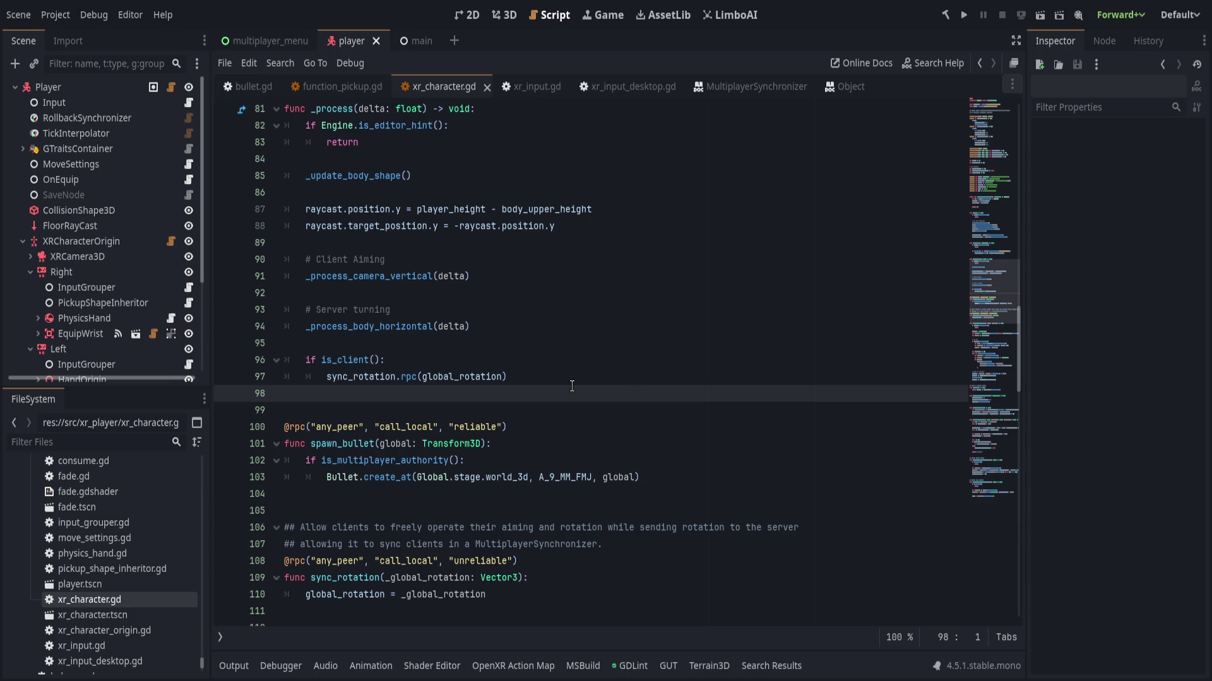
left_click_drag(212, 358, 192, 412)
scroll(406, 402, "down", 1)
left_click(618, 412)
left_click(732, 429)
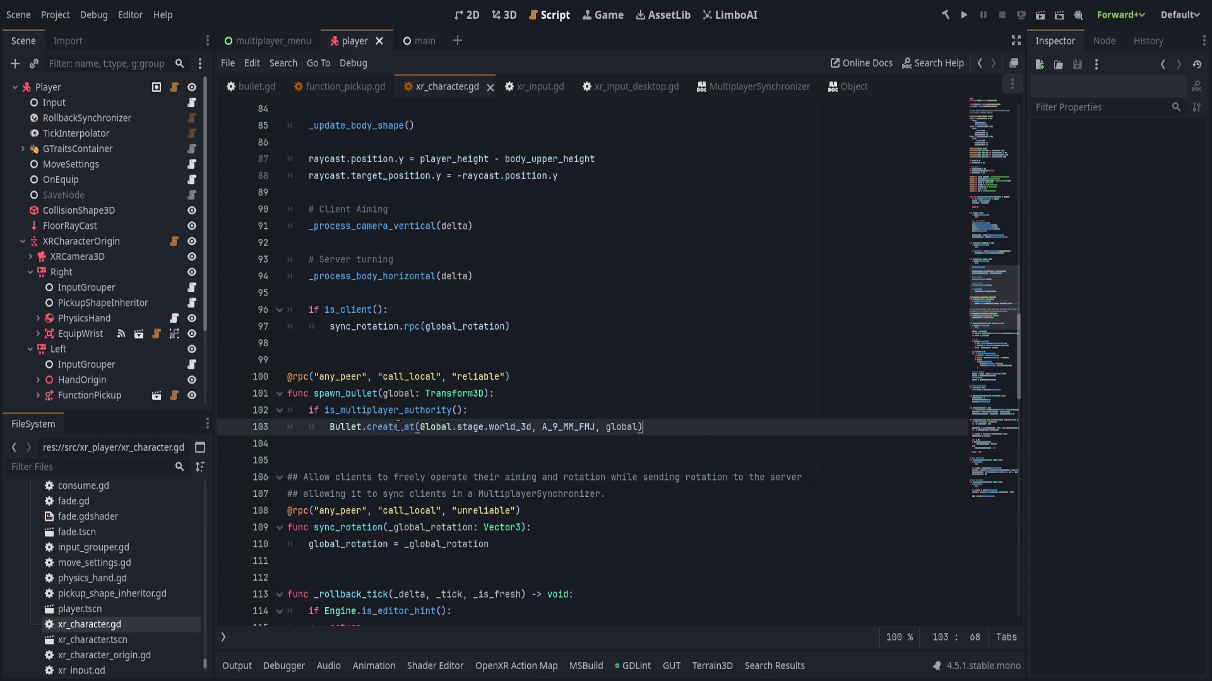
left_click(565, 393)
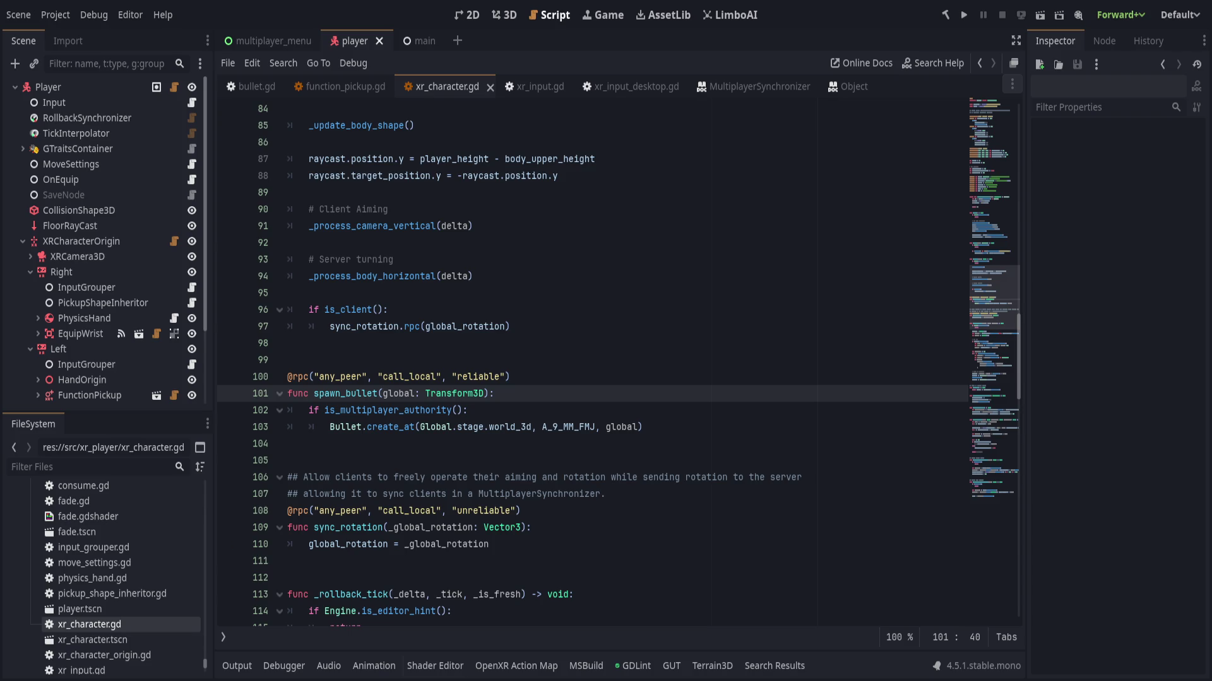
left_click(554, 547)
left_click(612, 510)
left_click(553, 546)
left_click(613, 510)
left_click(723, 427)
key("Up")
key("Up")
key("Up")
left_click(723, 426)
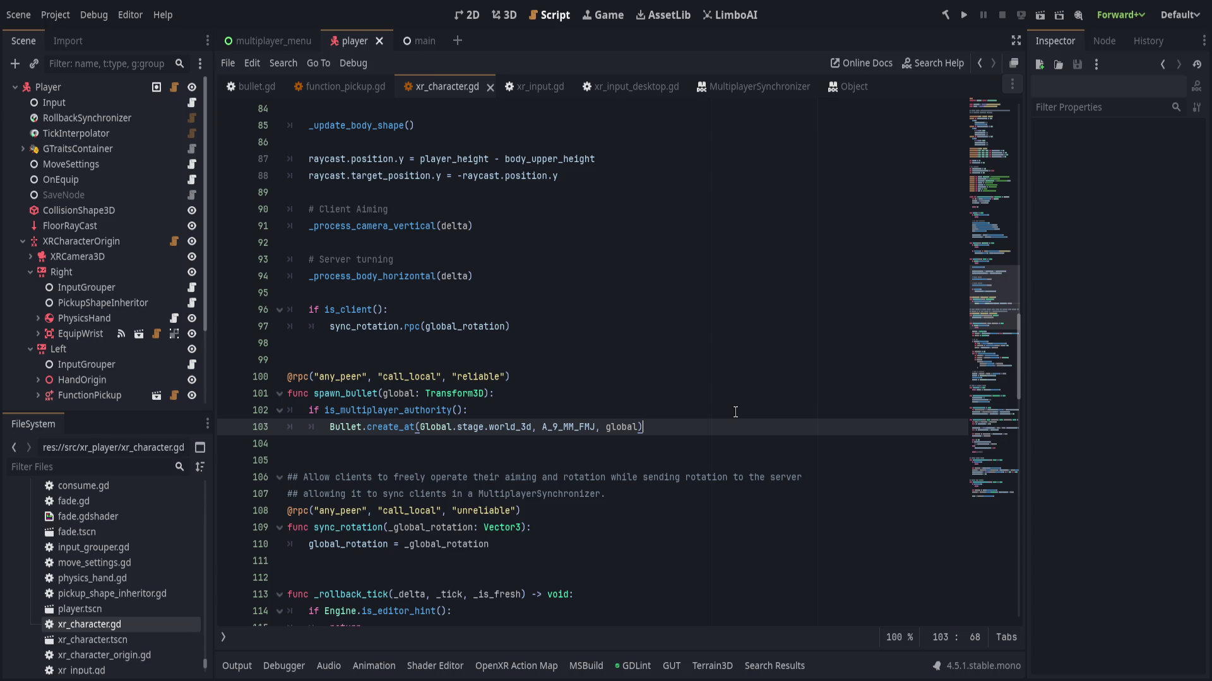
left_click(658, 392)
left_click(615, 372)
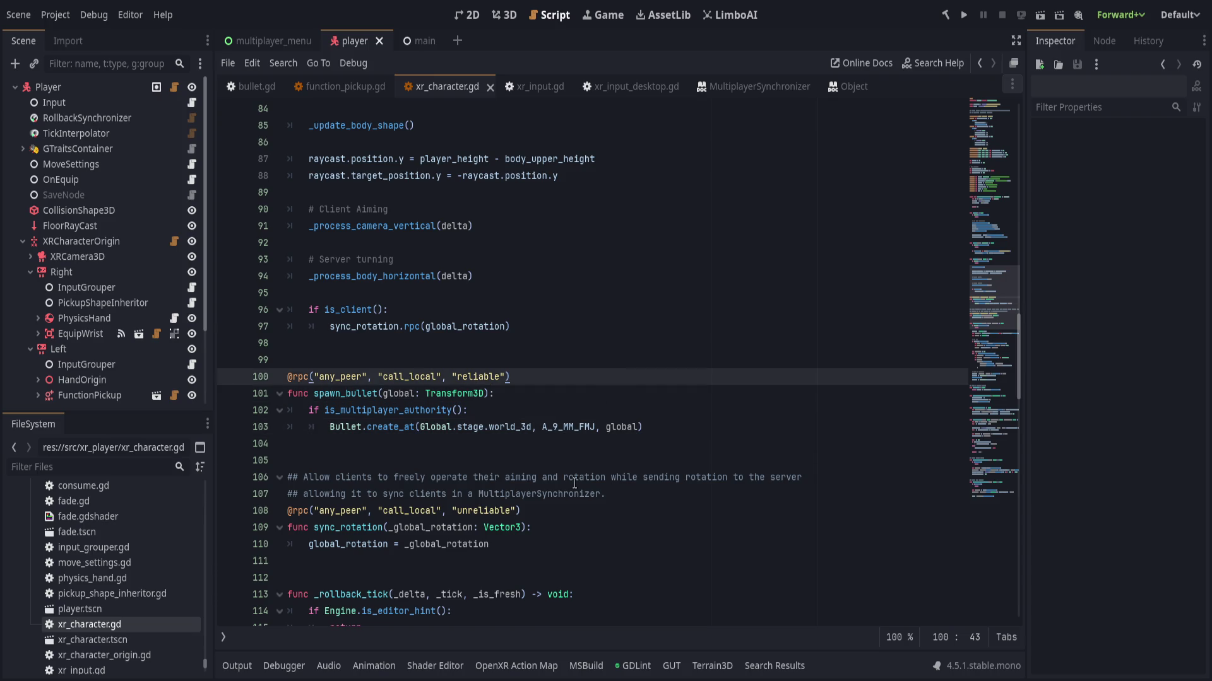
left_click(602, 413)
left_click(648, 433)
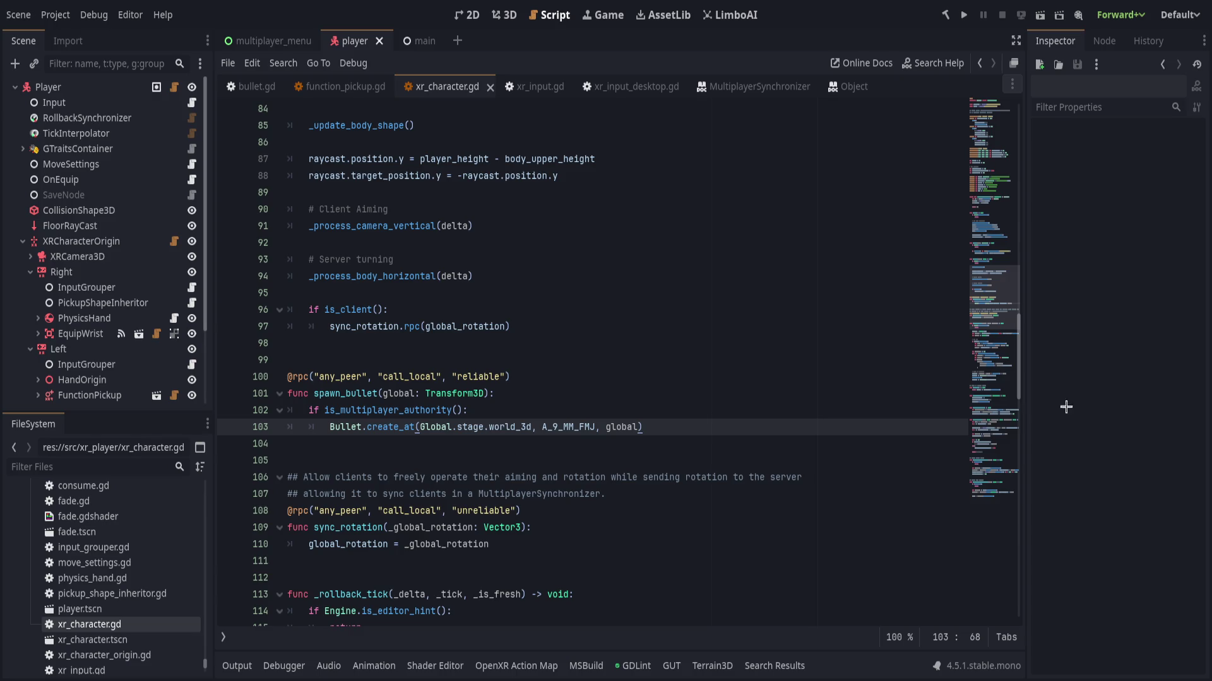
left_click_drag(574, 374, 595, 423)
left_click(685, 423)
left_click(642, 376)
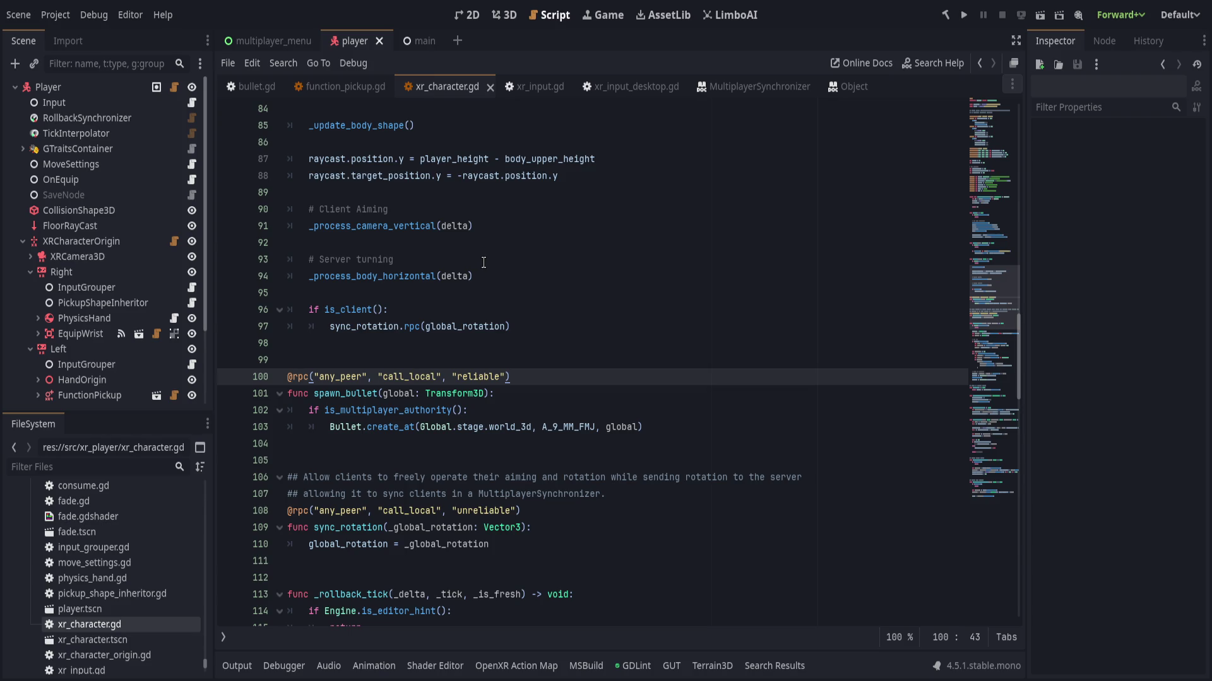
left_click_drag(714, 432, 672, 361)
key("ctrl+c")
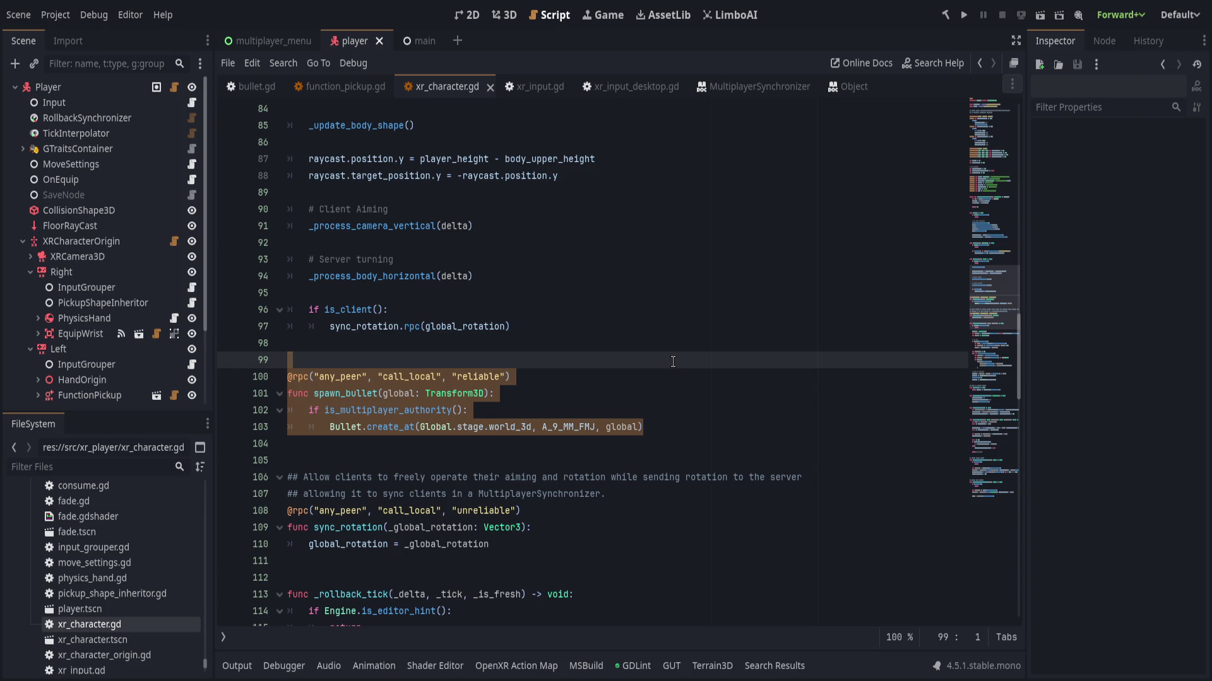
- In bullet.gd, start a static sync_create() header and paste the spawn_bullet RPC above it
left_click(253, 86)
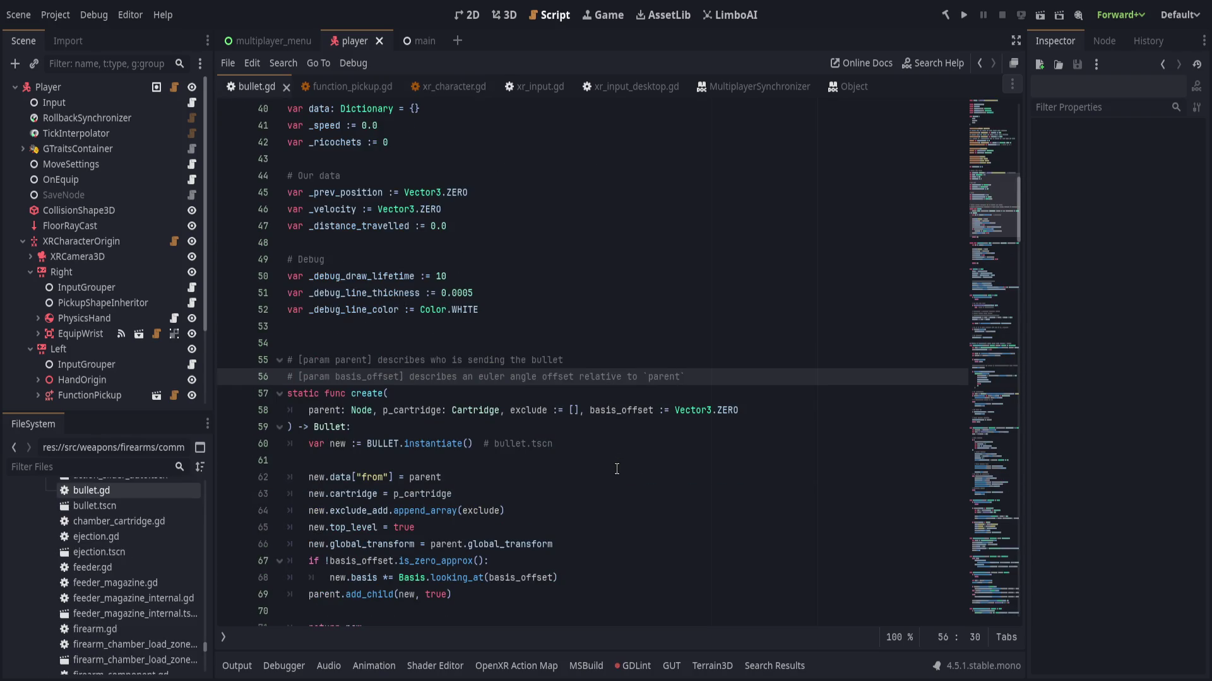
left_click(573, 327)
key("Return")
key("Return")
key("Return")
key("Up")
type("static func sync_create(")
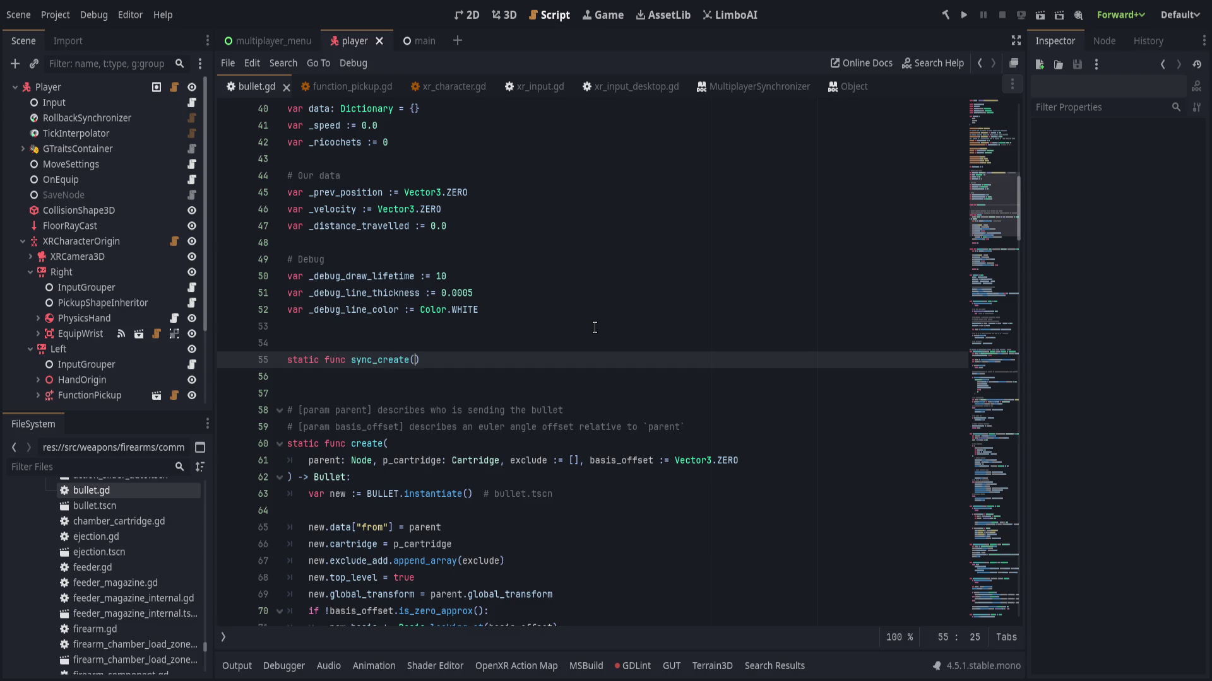
key("Home")
key("Return")
key("Up")
key("ctrl+v")
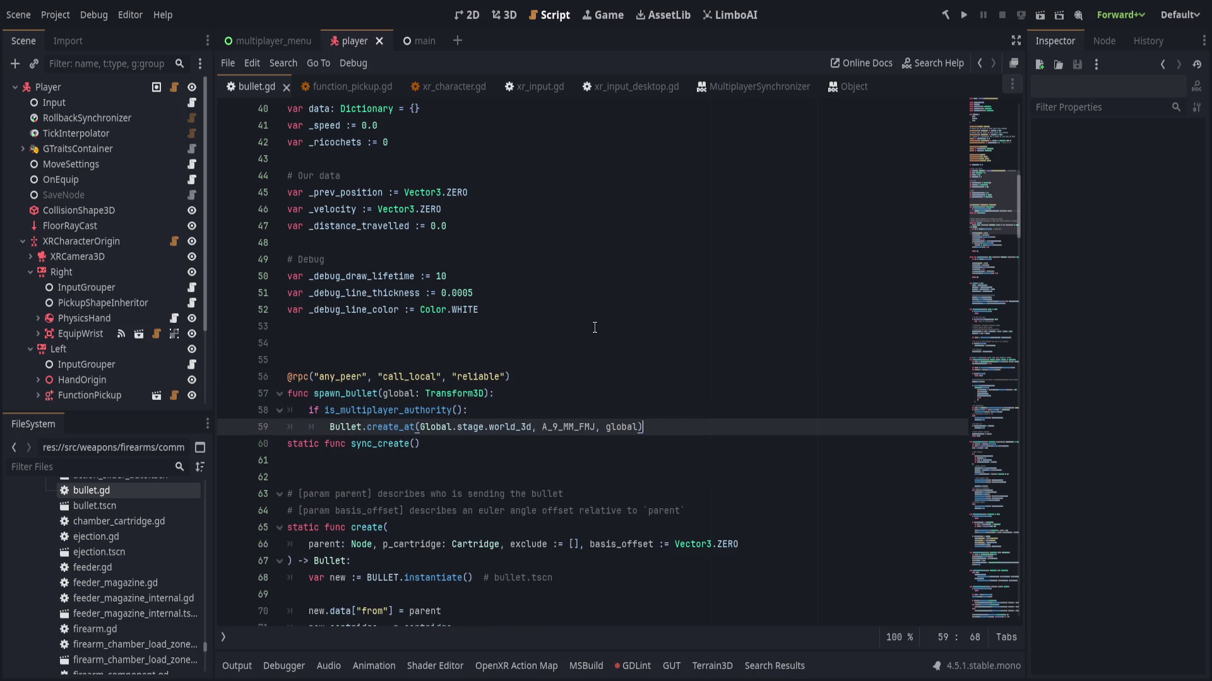
- Give sync_create parameters from: Node3D, _cartridge and _global_transform: Transform3D, returning Bullet
left_click(416, 444)
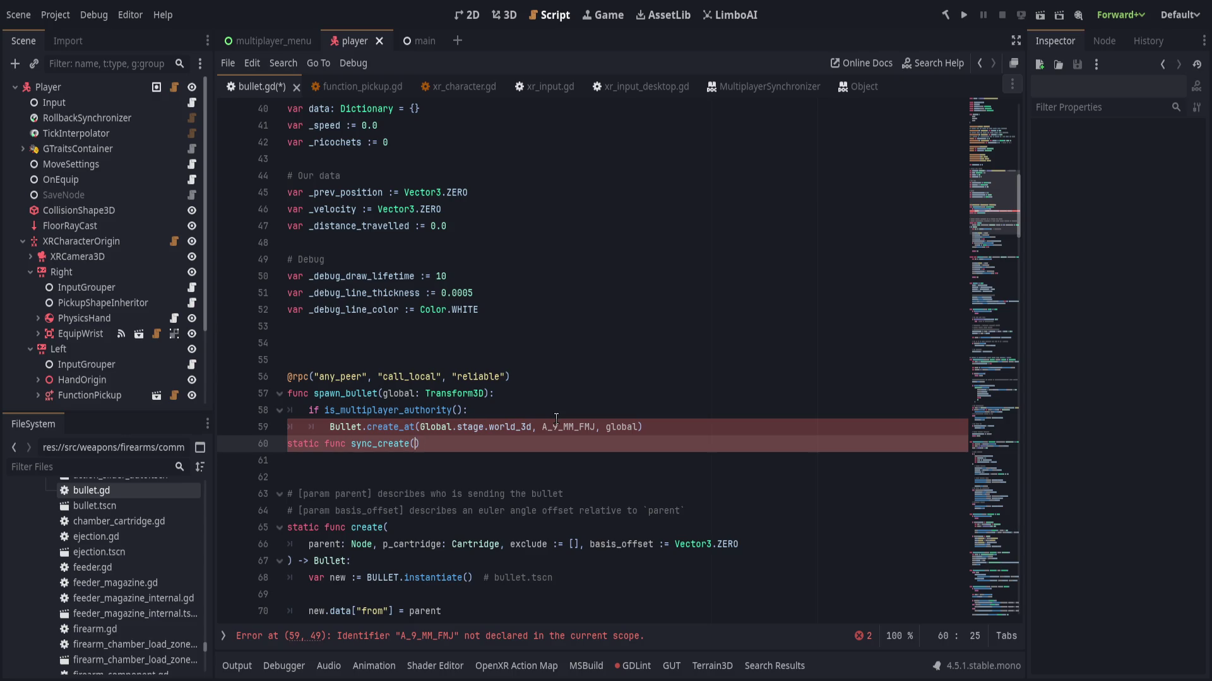
type("from:")
type(" Node3D,")
key("Escape")
type("_cartridge")
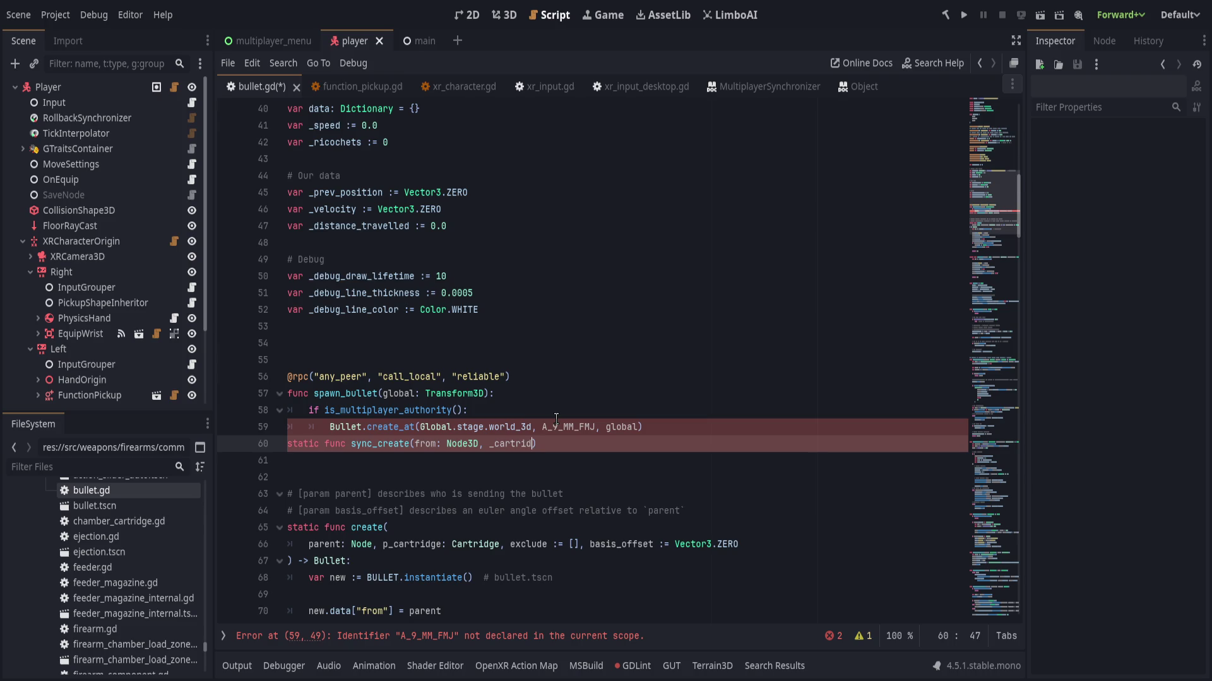
type(", _")
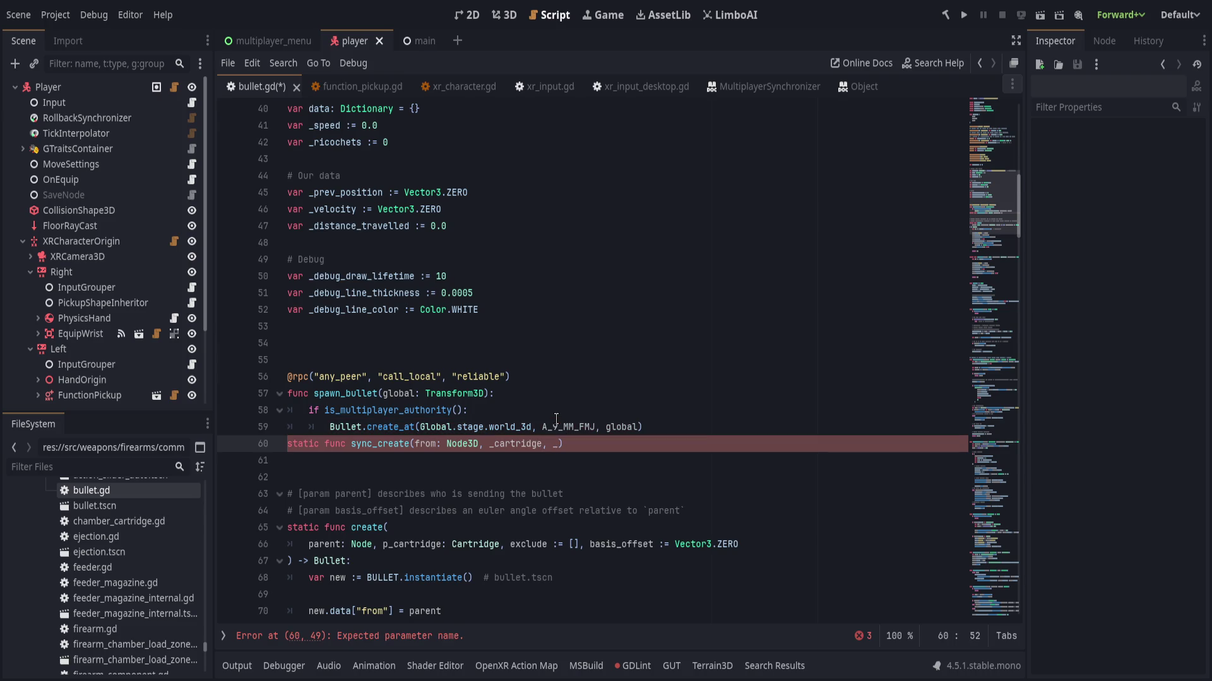
type("t")
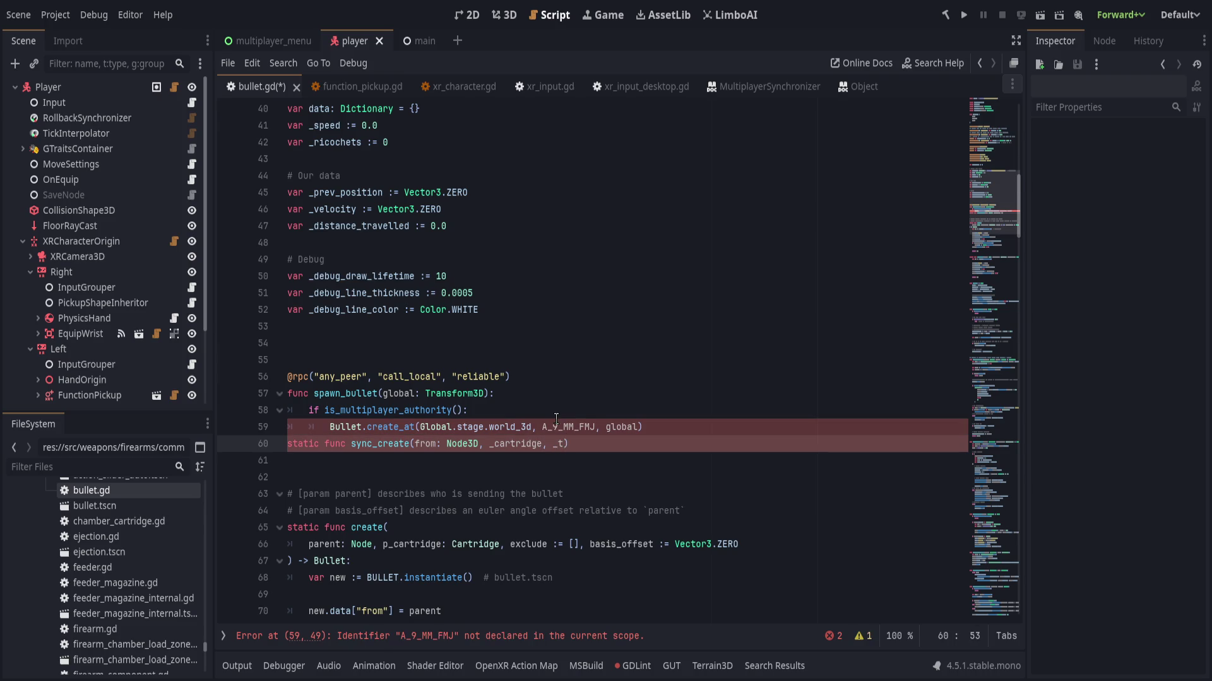
key("BackSpace")
type("global_transform)")
key("BackSpace")
type(": ")
type("Transform3D")
type(") -> ")
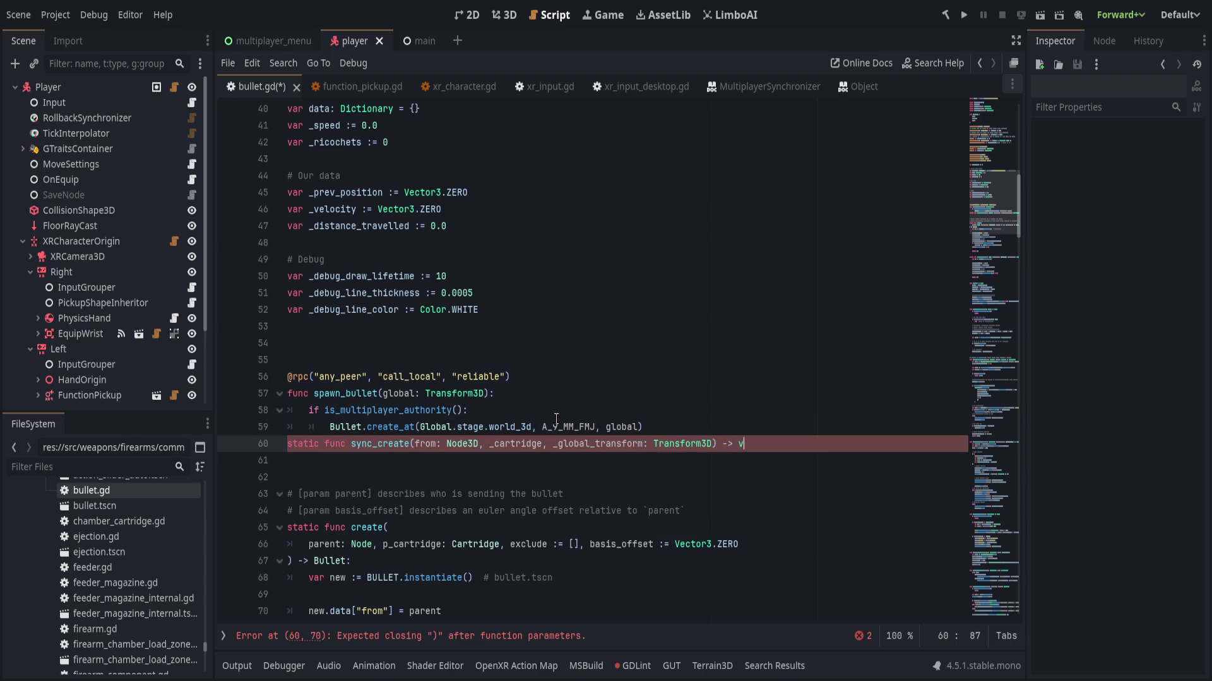
type("Bullet:")
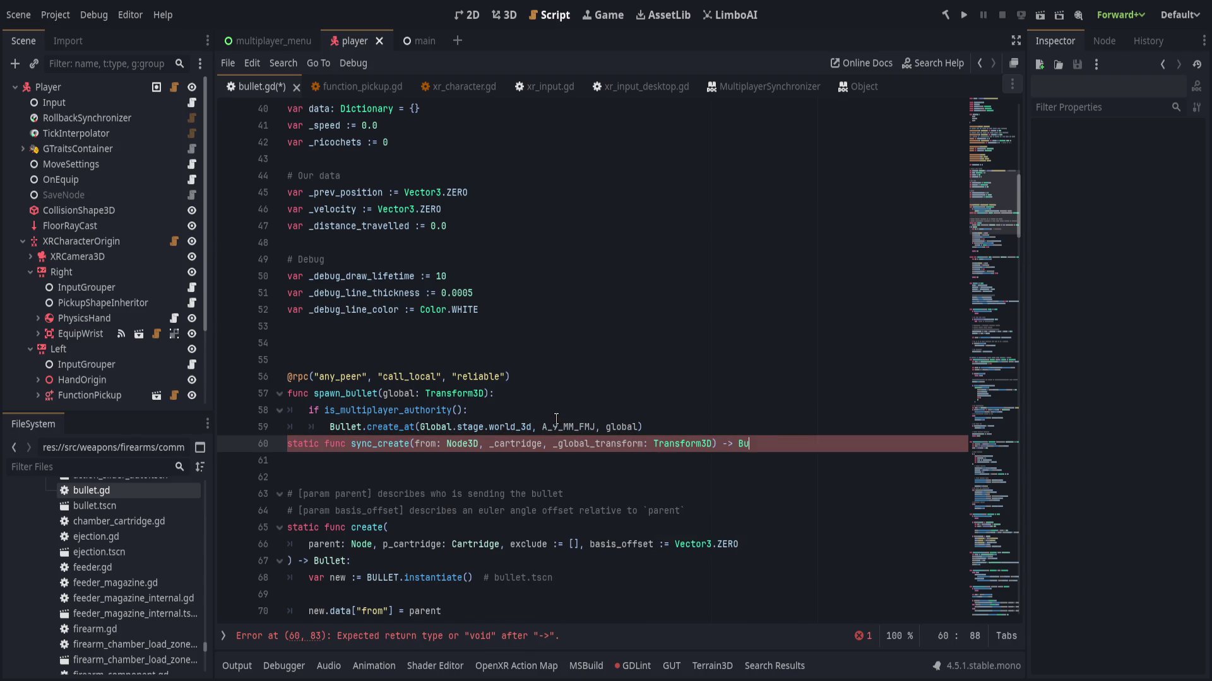
key("Return")
- Fill sync_create's body with 'var new := BULLET.instantiate()' and 'return new'
type("v")
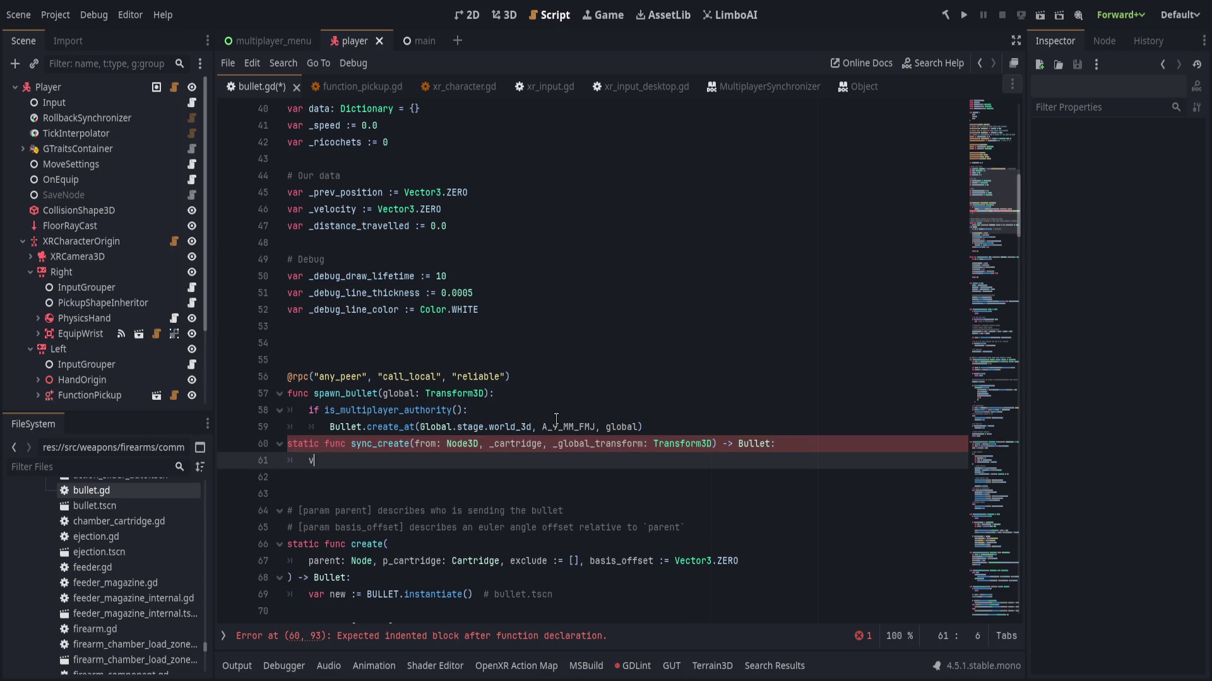
type("ar new := B")
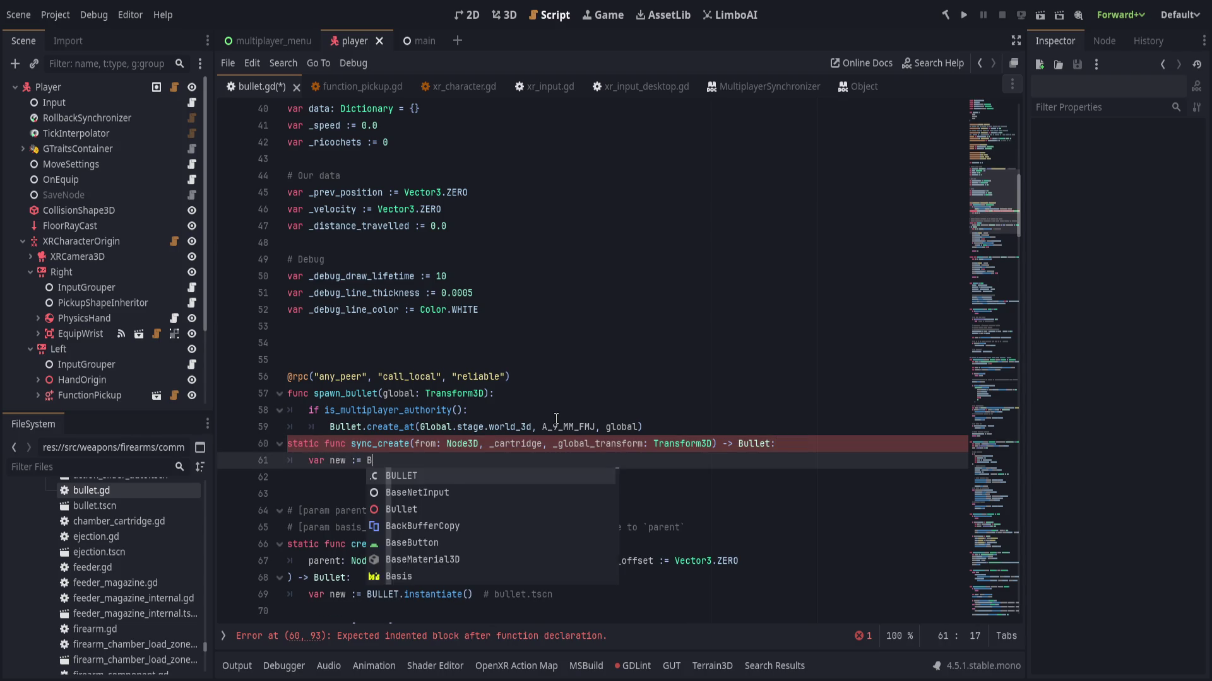
type("ULLET.inst")
key("Return")
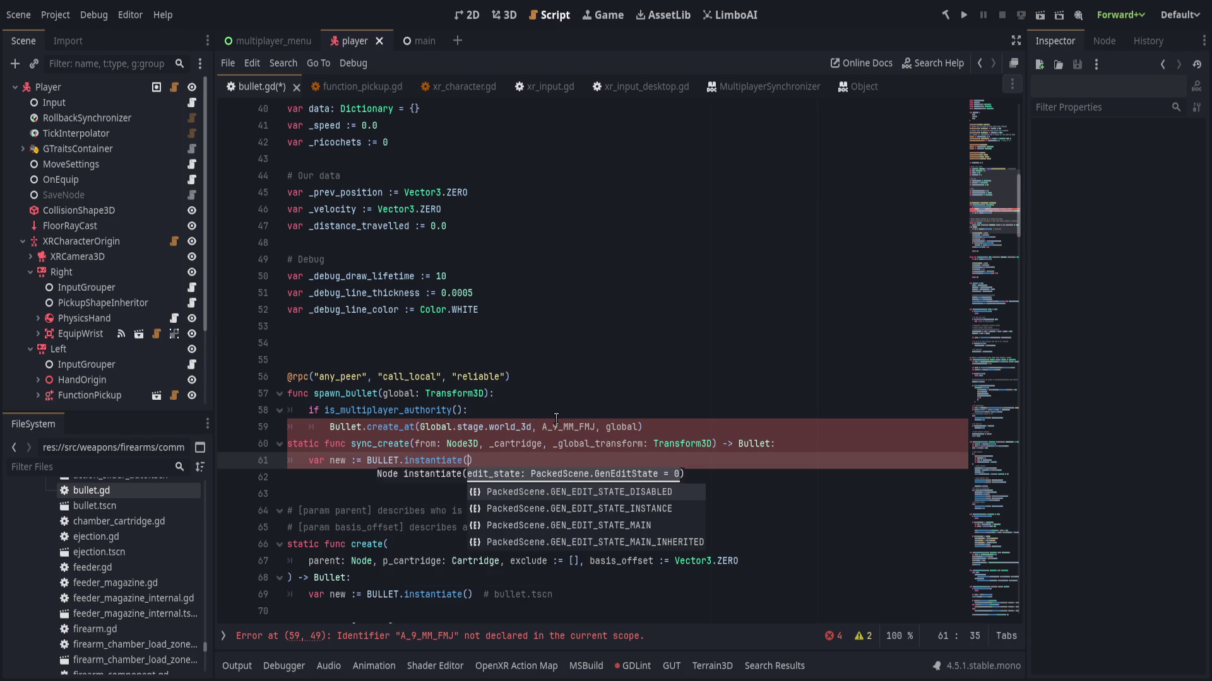
key("Escape")
key("End")
key("Return")
key("Return")
type("return new")
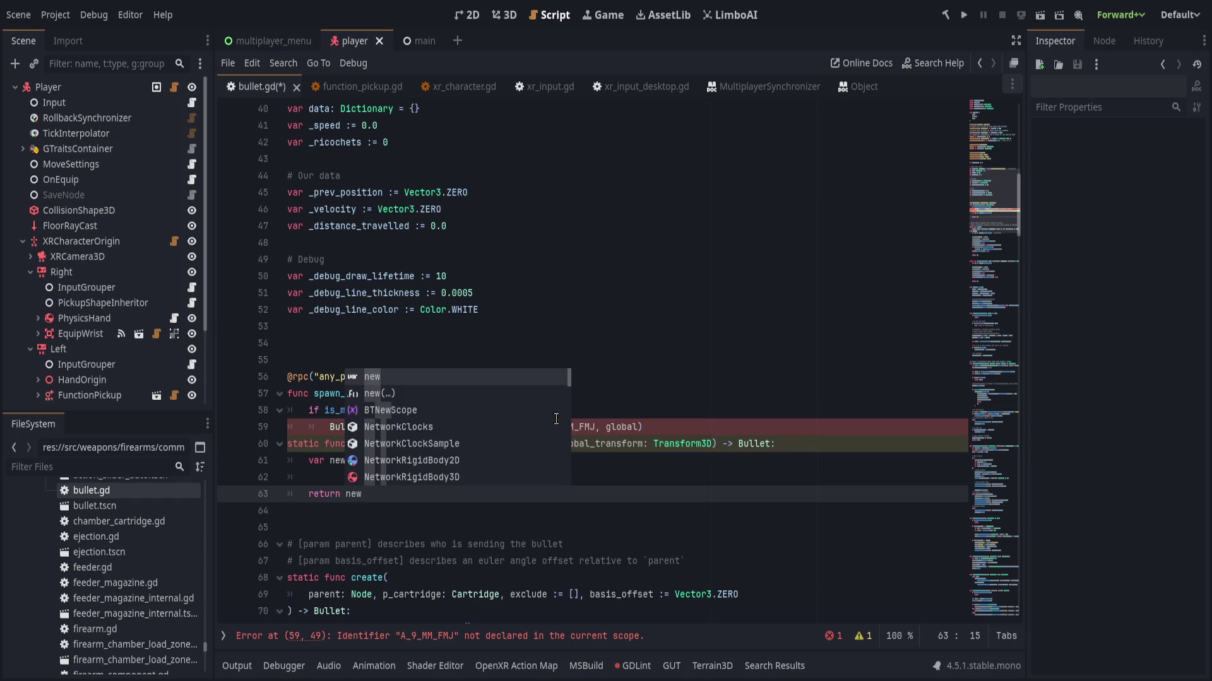
key("Escape")
left_click(754, 410)
left_click(756, 437)
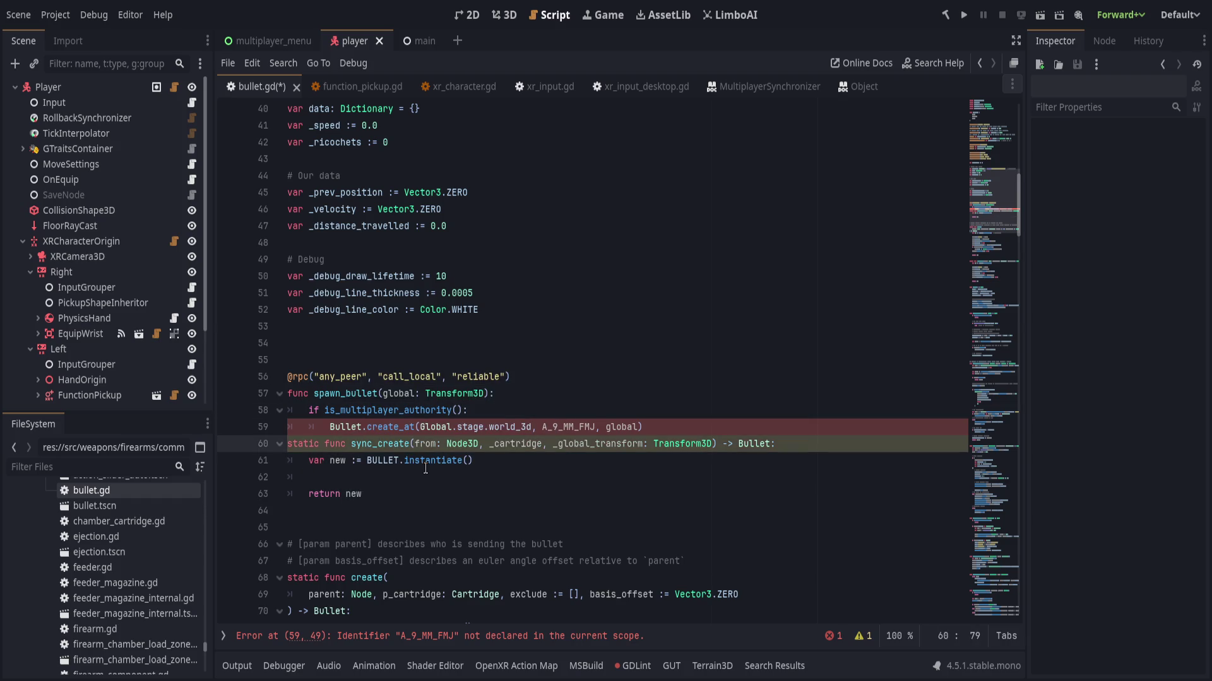
left_click(404, 474)
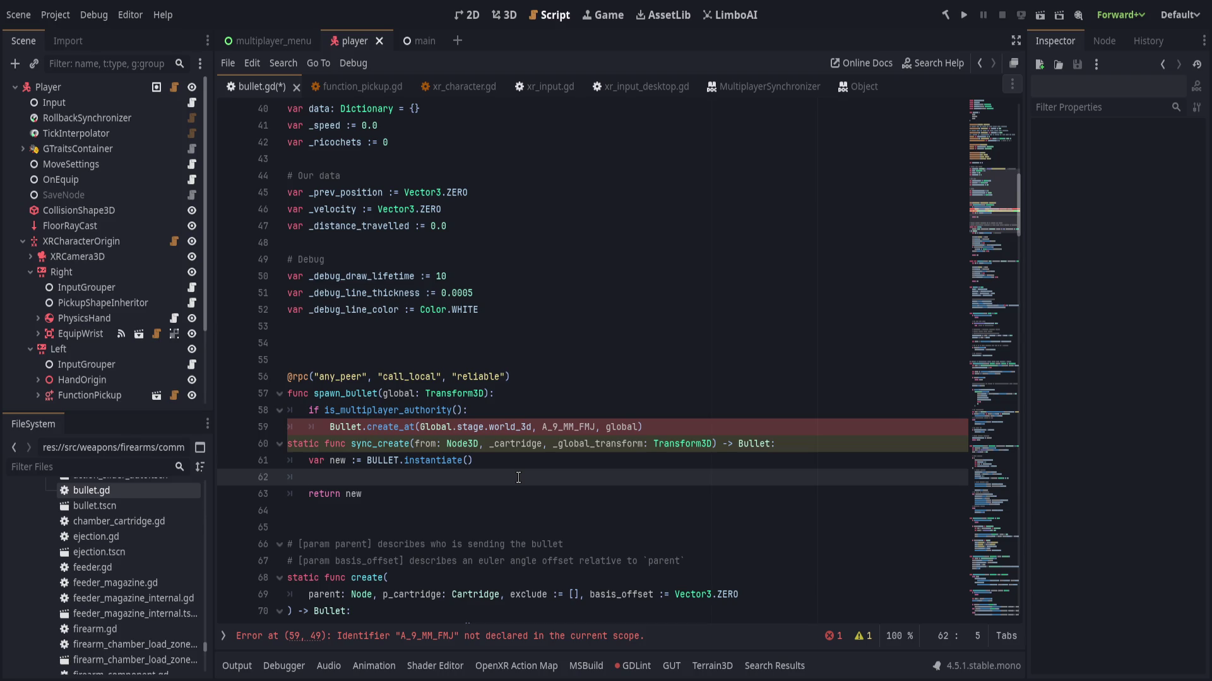
type("if from.is_mu")
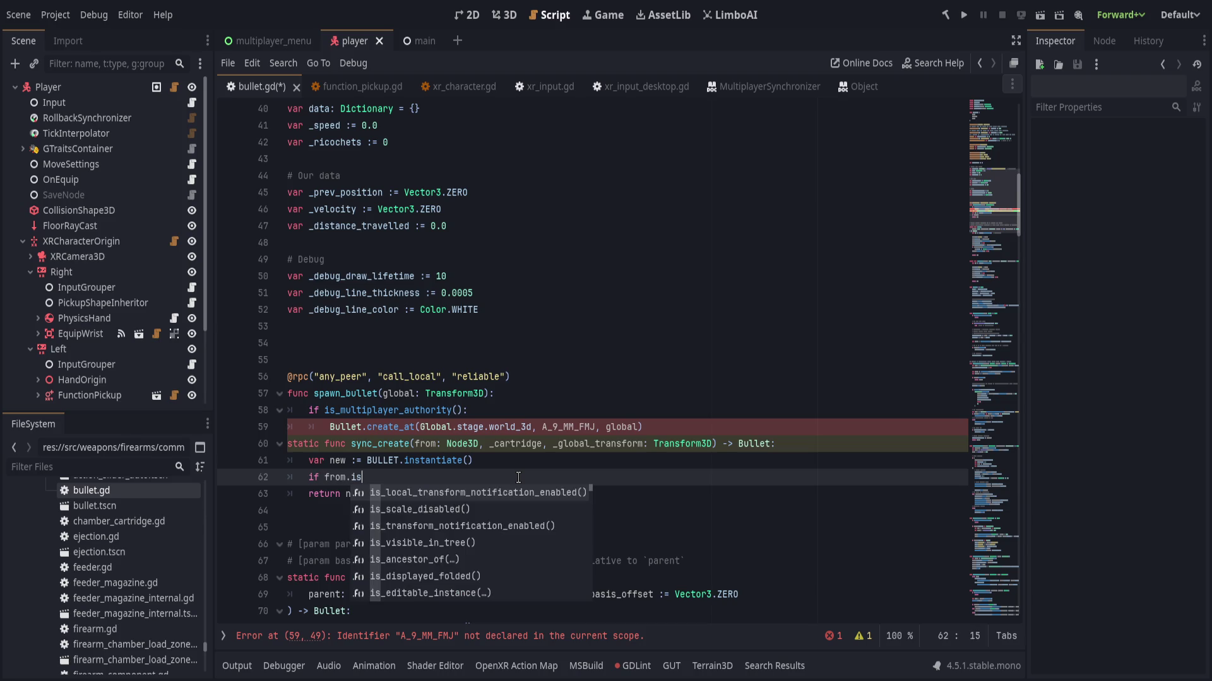
key("Return")
type(":")
key("Return")
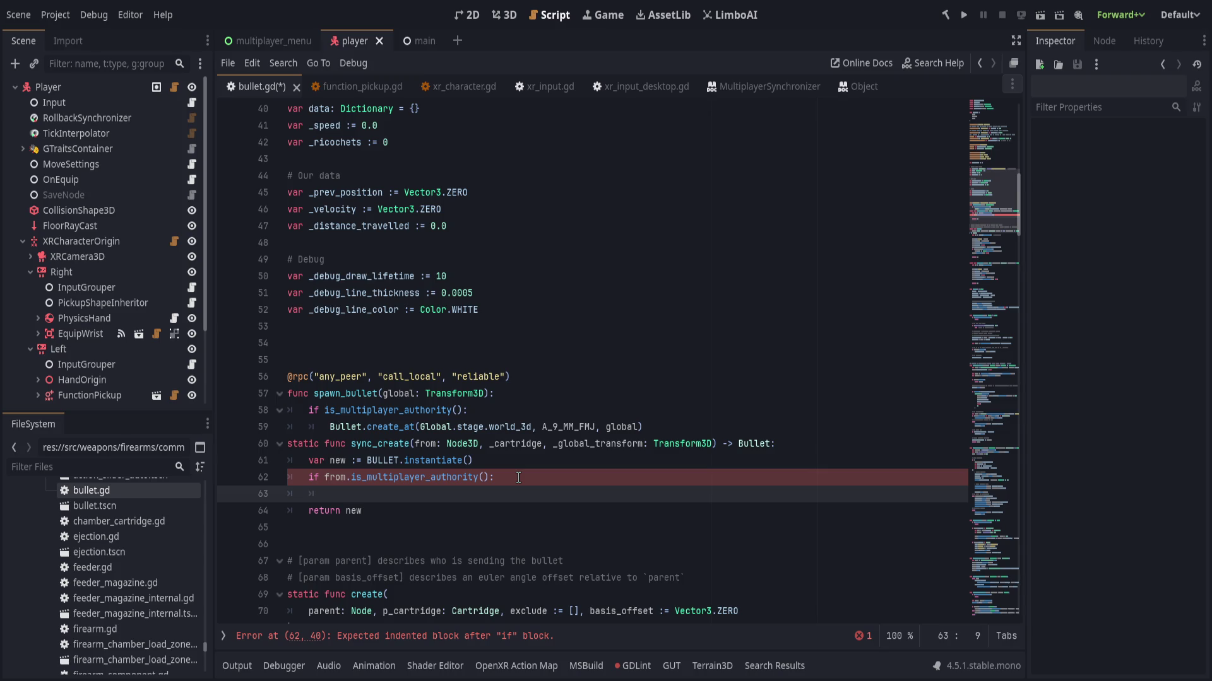
type("Bullet.")
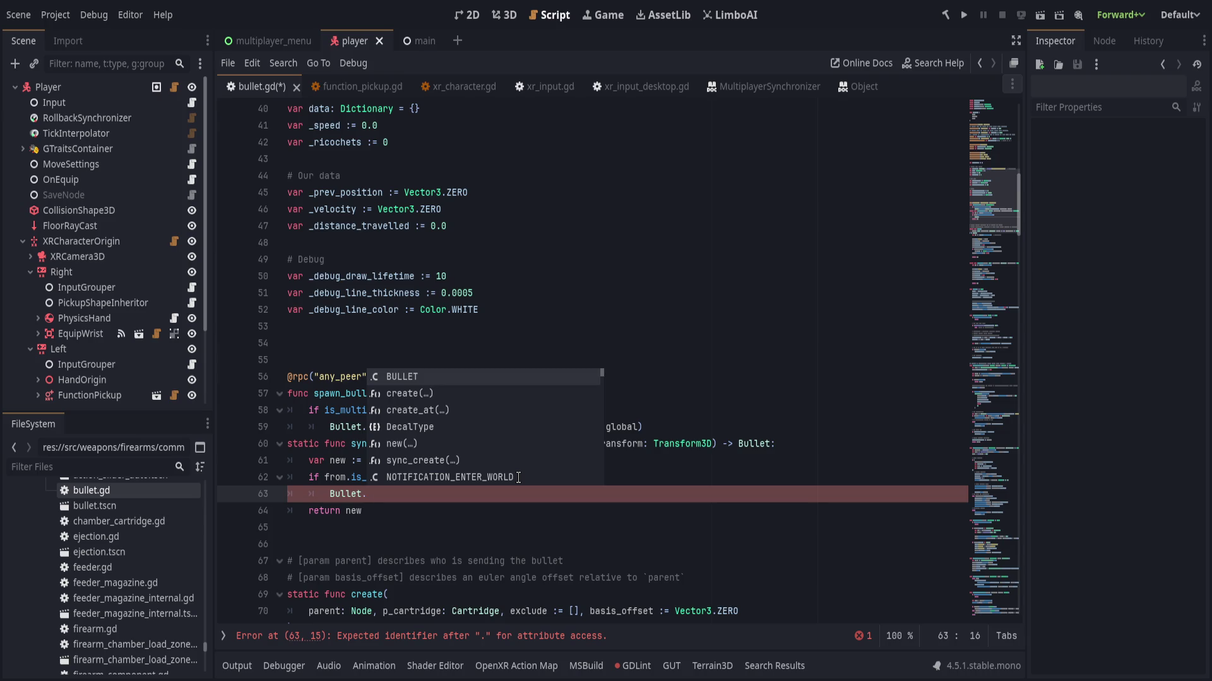
key("Escape")
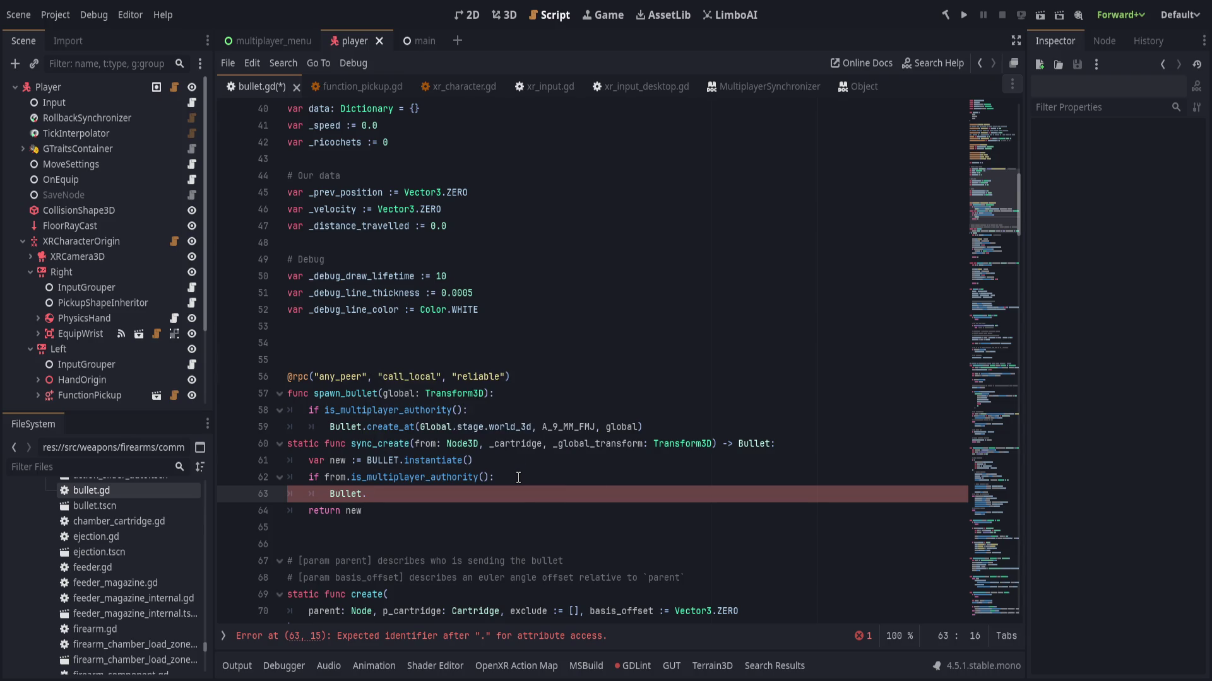
left_click(558, 377)
left_click(564, 443)
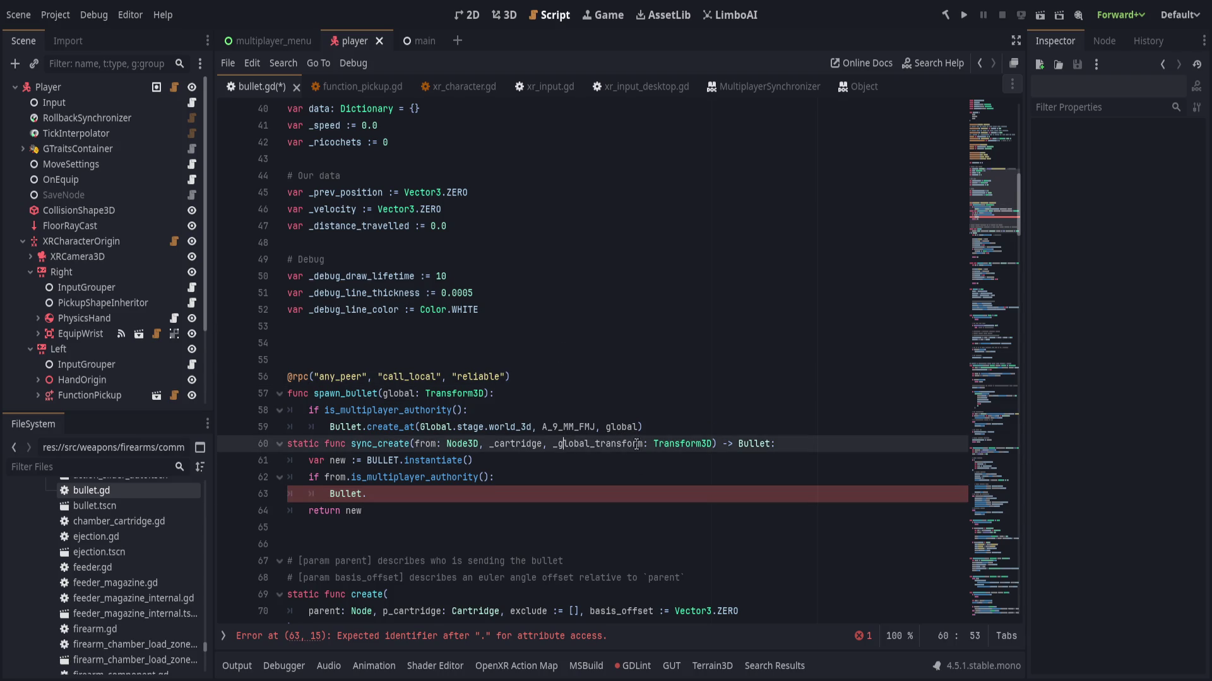
type("@rpc(\"any_peer\", \"call_local\", \"reliable\")")
left_click(705, 434)
- Complete Bullet.create_at(Global.stage.world_3d, _cartridge, _global_transform) inside the authority check
key("Return")
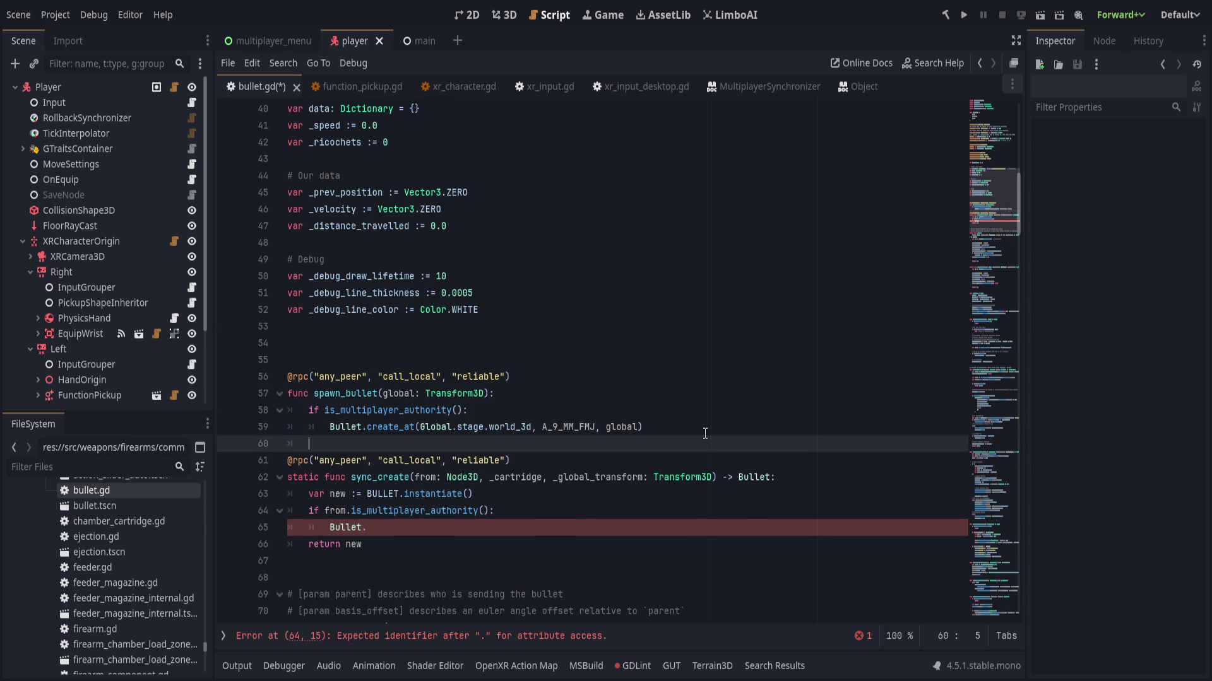
left_click(516, 528)
type("create_at(Gl")
type("obal.stage.world_3d, A")
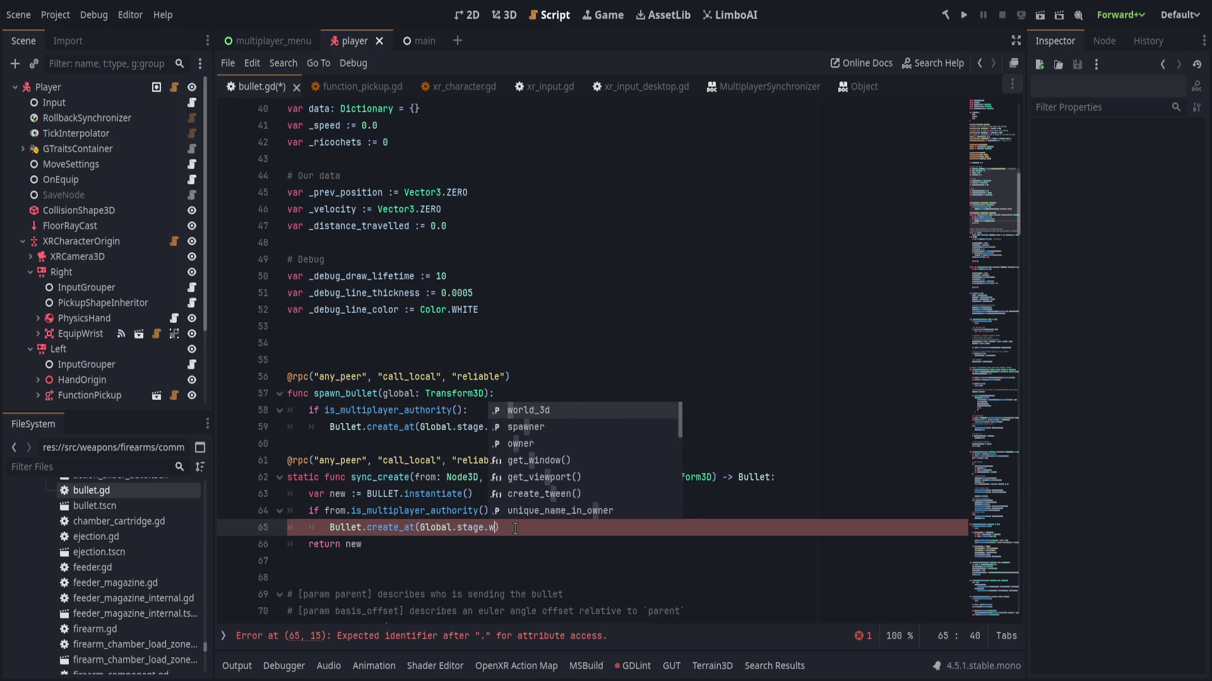
key("Return")
type(", A")
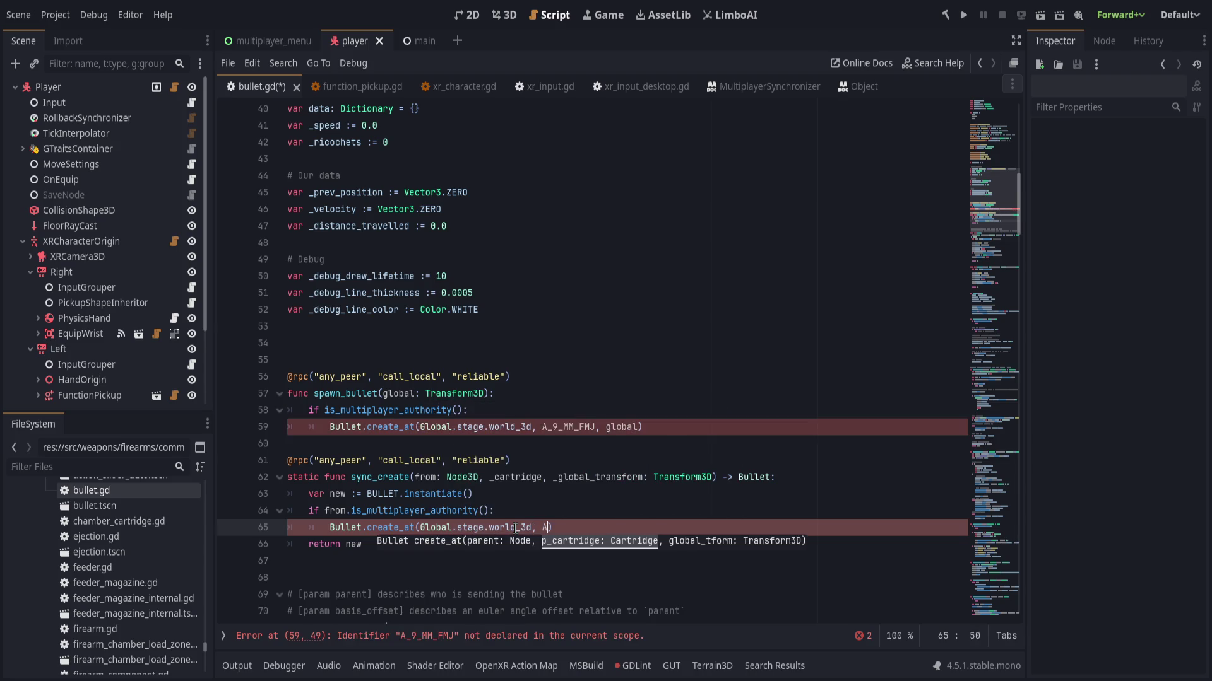
key("BackSpace")
type("_ca")
key("Return")
key("BackSpace")
key("BackSpace")
key("BackSpace")
type("rtridge")
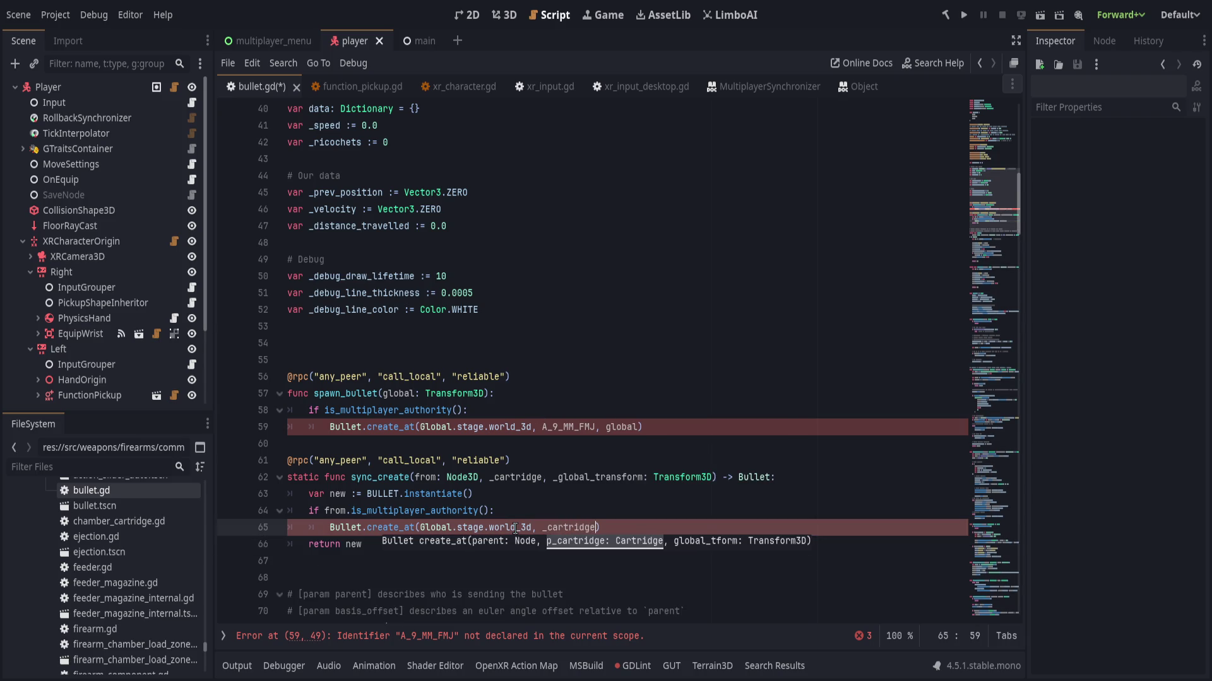
type(",")
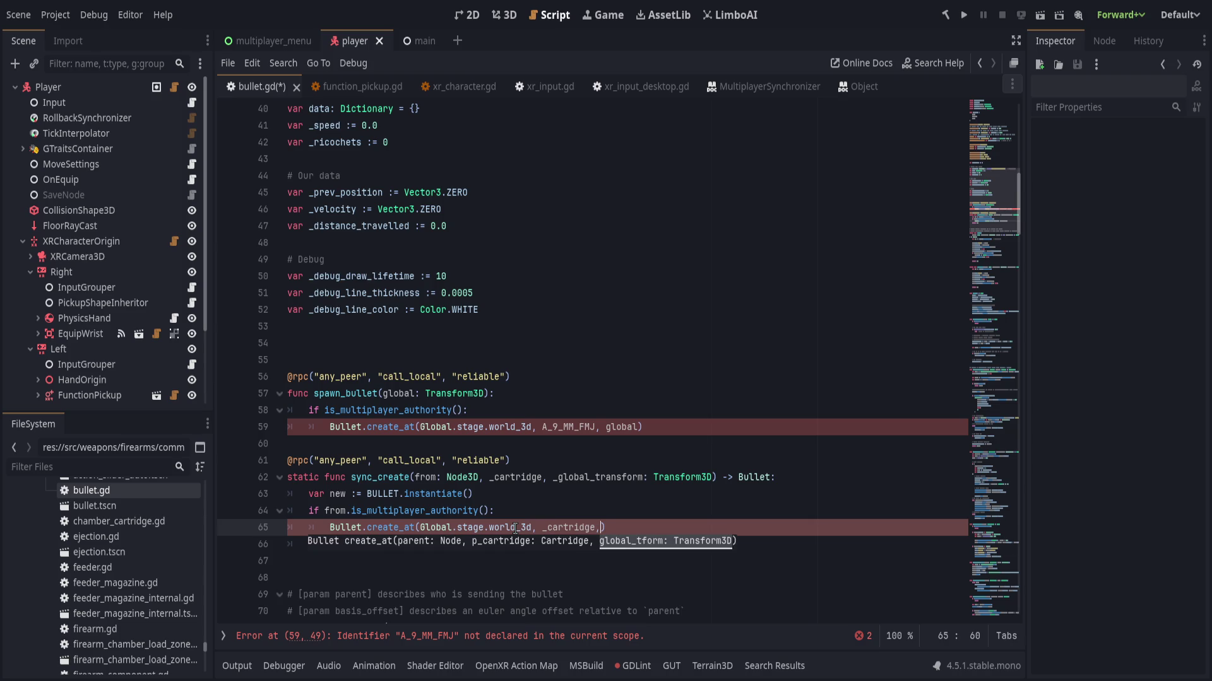
type(" _global")
type("_transf")
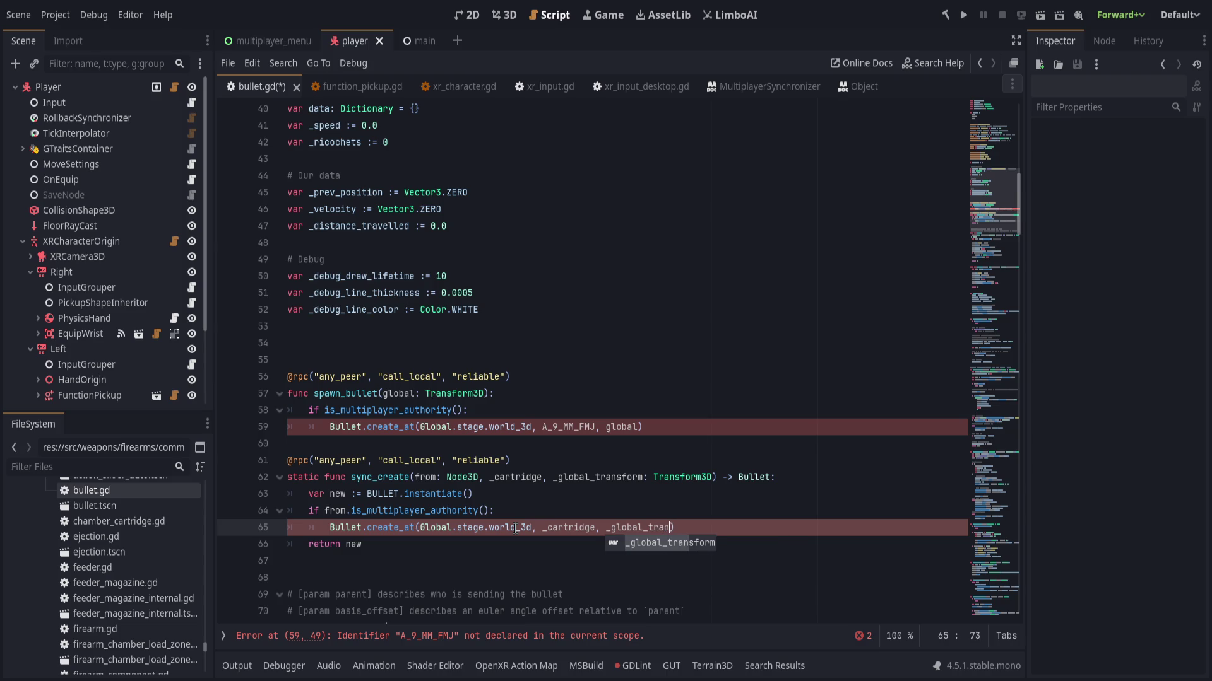
type("orm)")
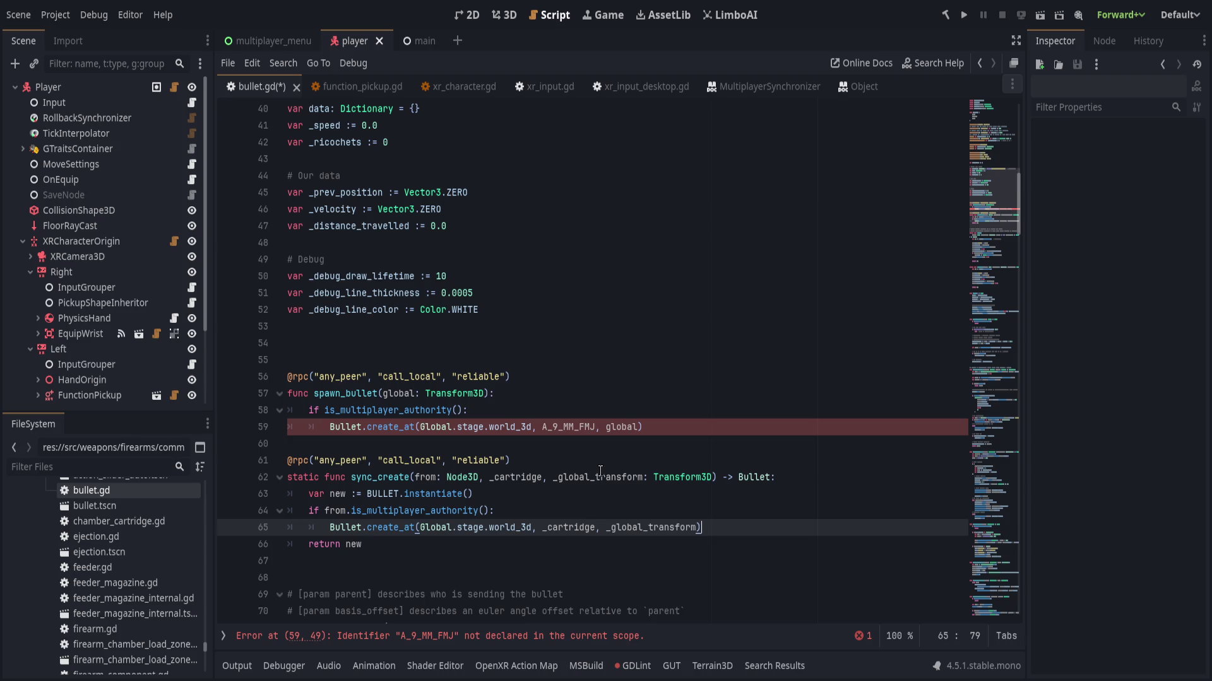
- Shorten _global_transform to _global in sync_create's parameter and the create_at argument
left_click_drag(590, 477, 642, 477)
key("BackSpace")
key("Down")
key("Up")
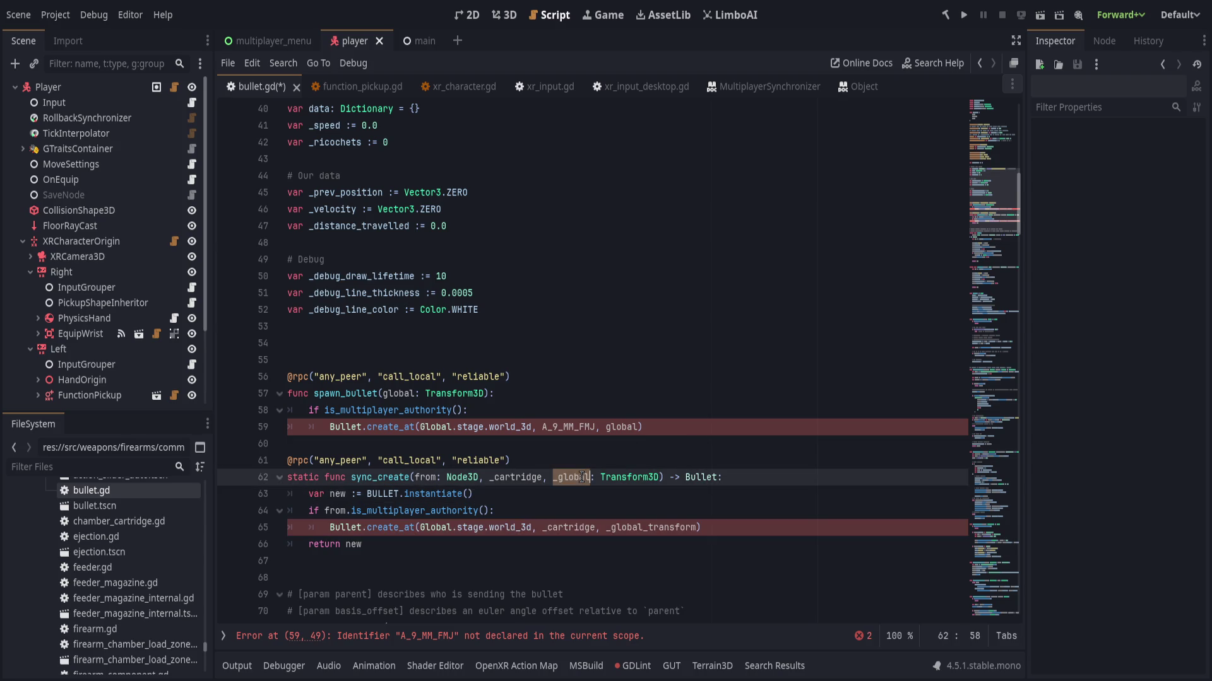
left_click_drag(696, 527, 643, 528)
key("BackSpace")
key("Up")
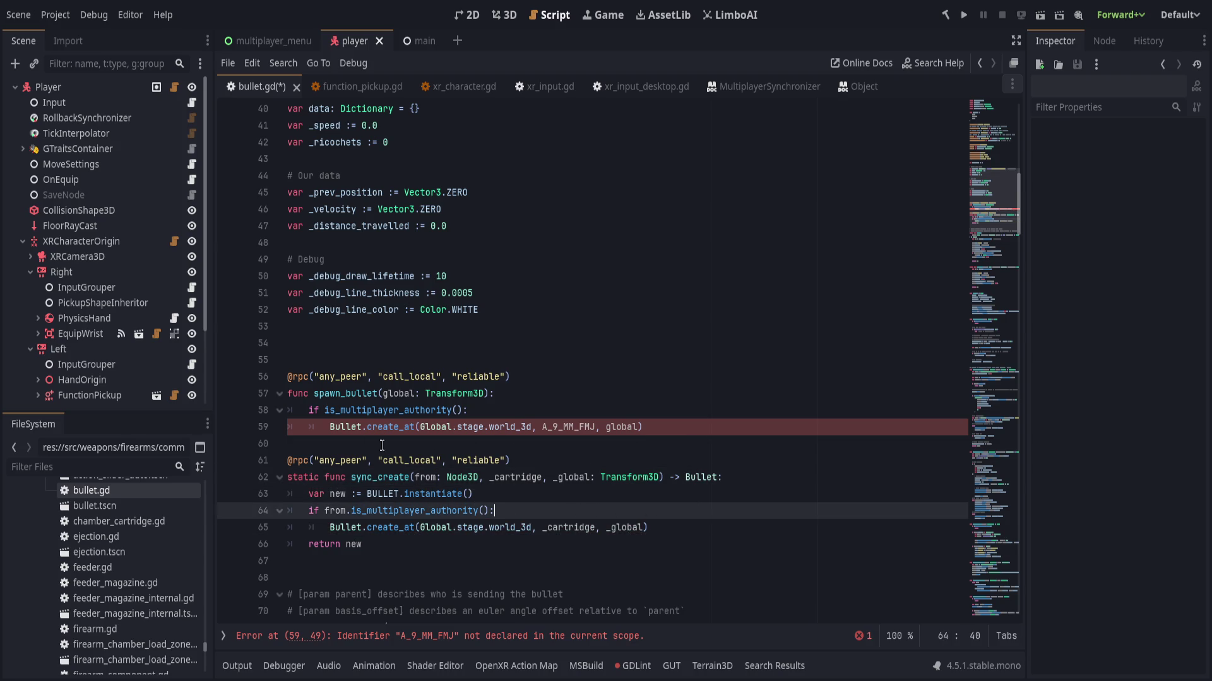
left_click(363, 411)
left_click(561, 495)
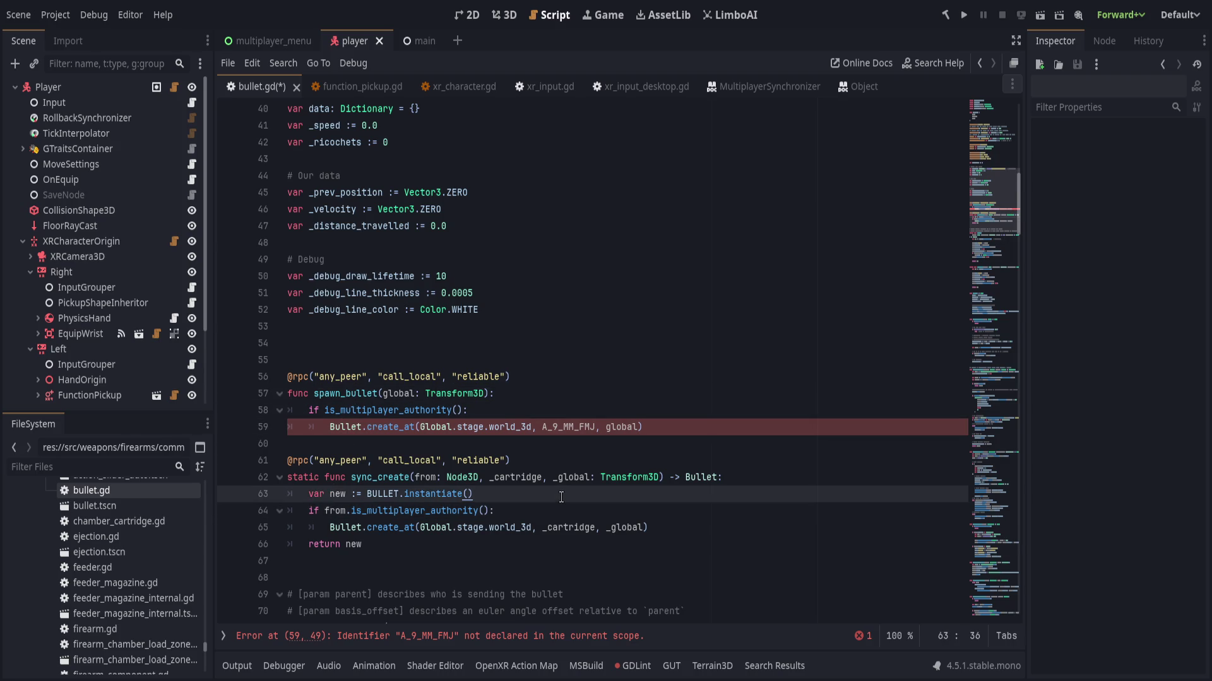
key("alt+Down")
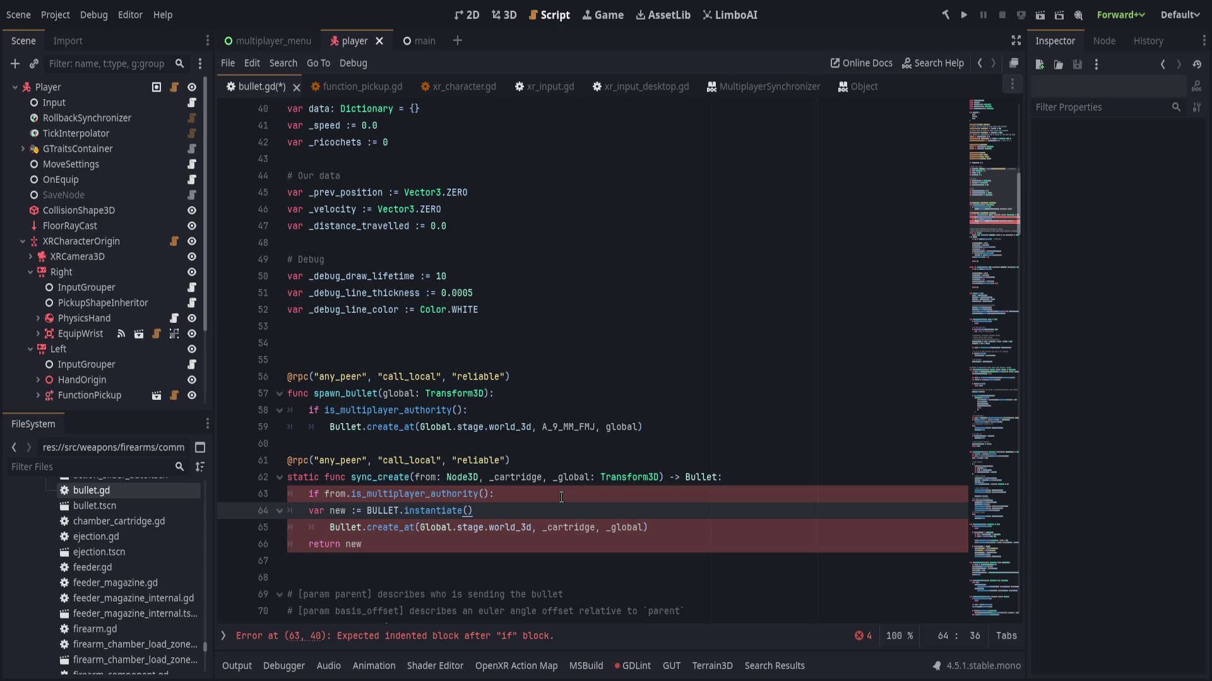
key("alt+Up")
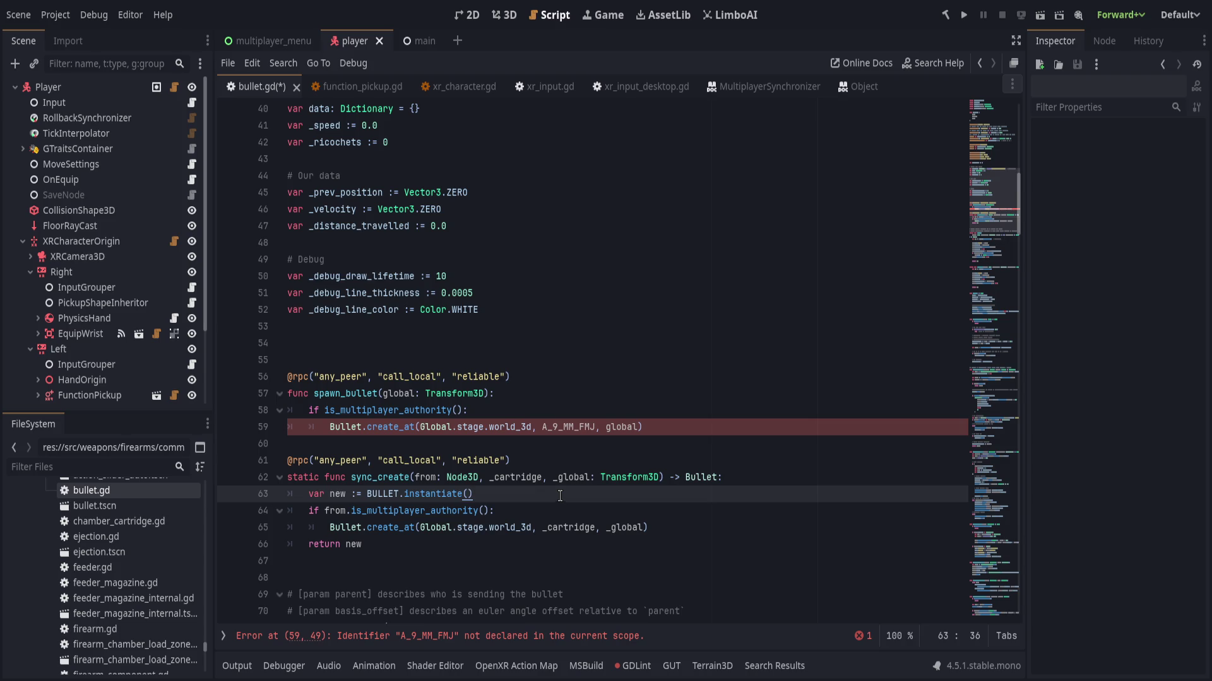
- Rename sync_create to sync_spawn returning void, deleting the 'return new' and instantiate lines
double_click(381, 478)
type("spawn")
double_click(700, 477)
type("void")
left_click(421, 551)
key("ctrl+shift+k")
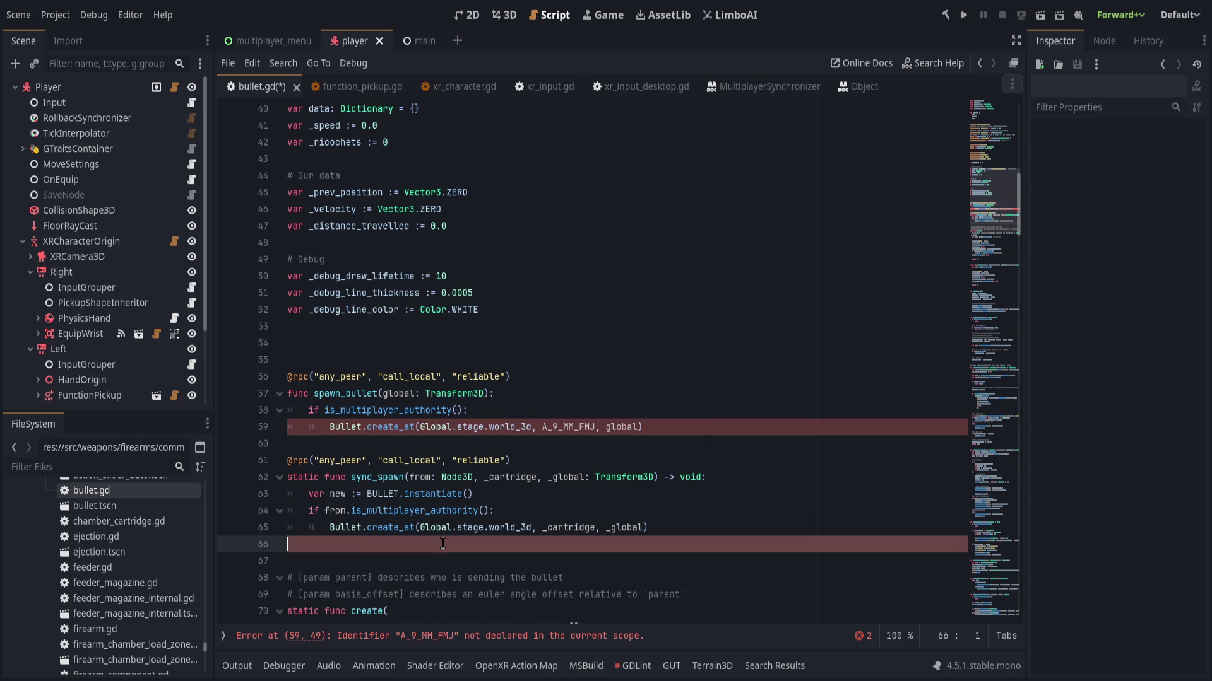
left_click(533, 499)
key("alt+Down")
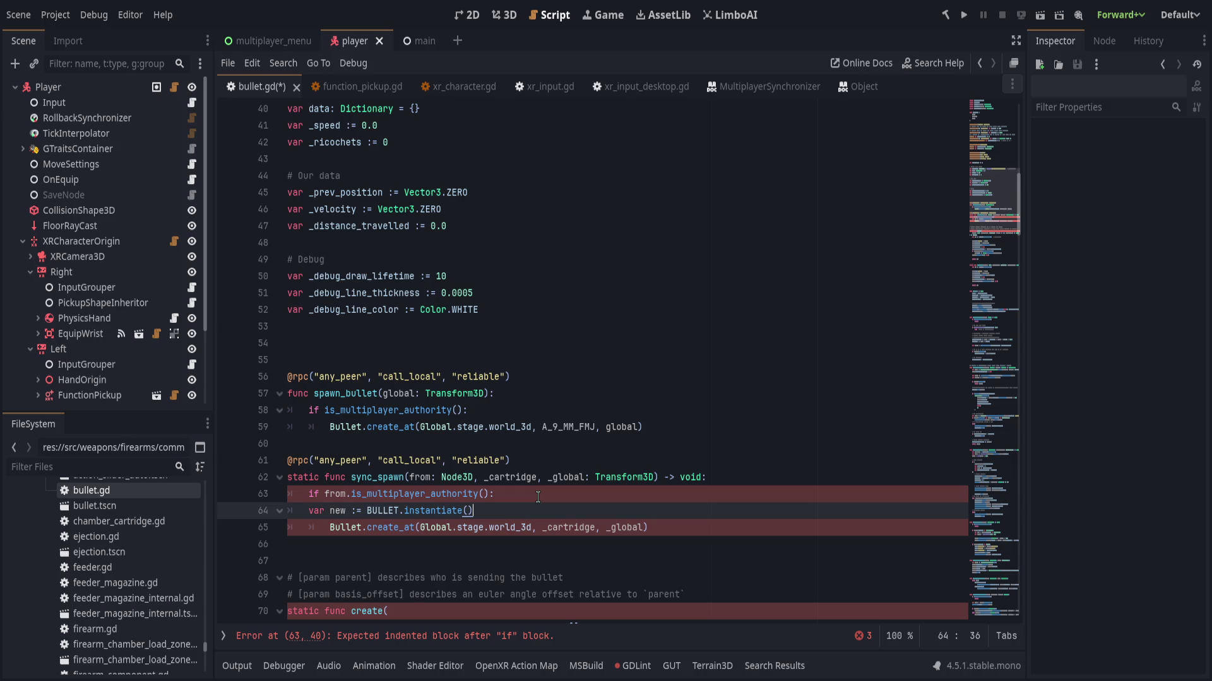
key("ctrl+shift+k")
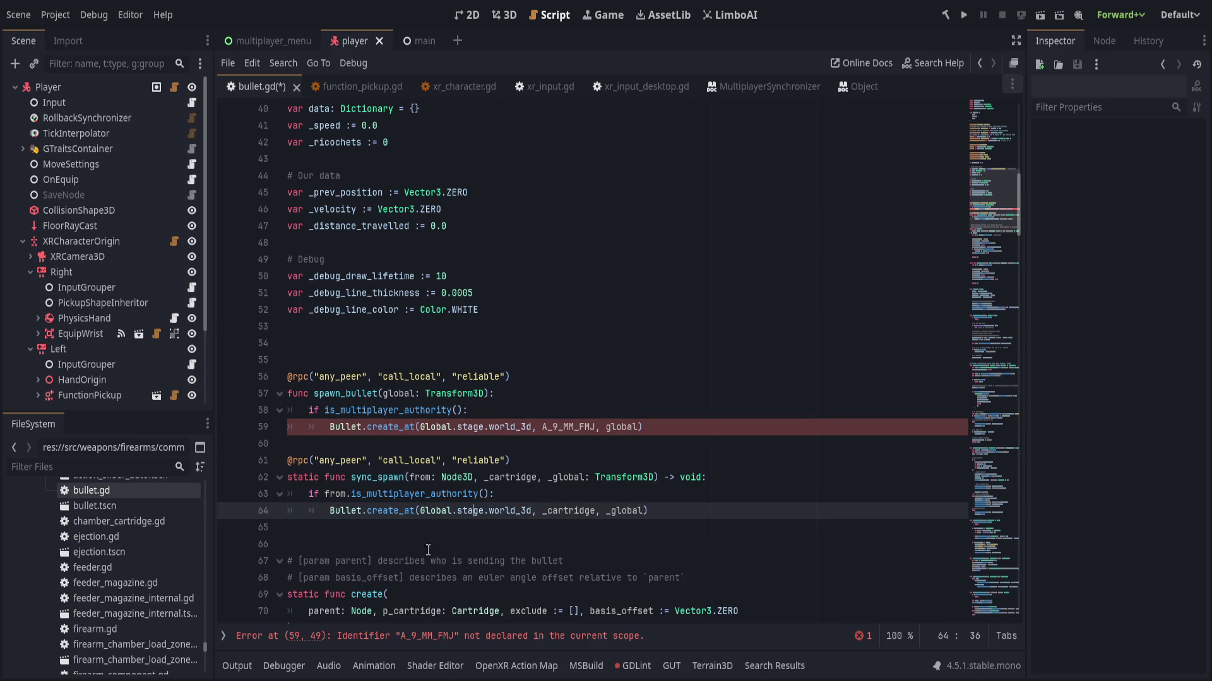
scroll(388, 521, "down", 8)
scroll(388, 521, "down", 4)
double_click(325, 460)
scroll(442, 467, "up", 4)
scroll(604, 481, "down", 2)
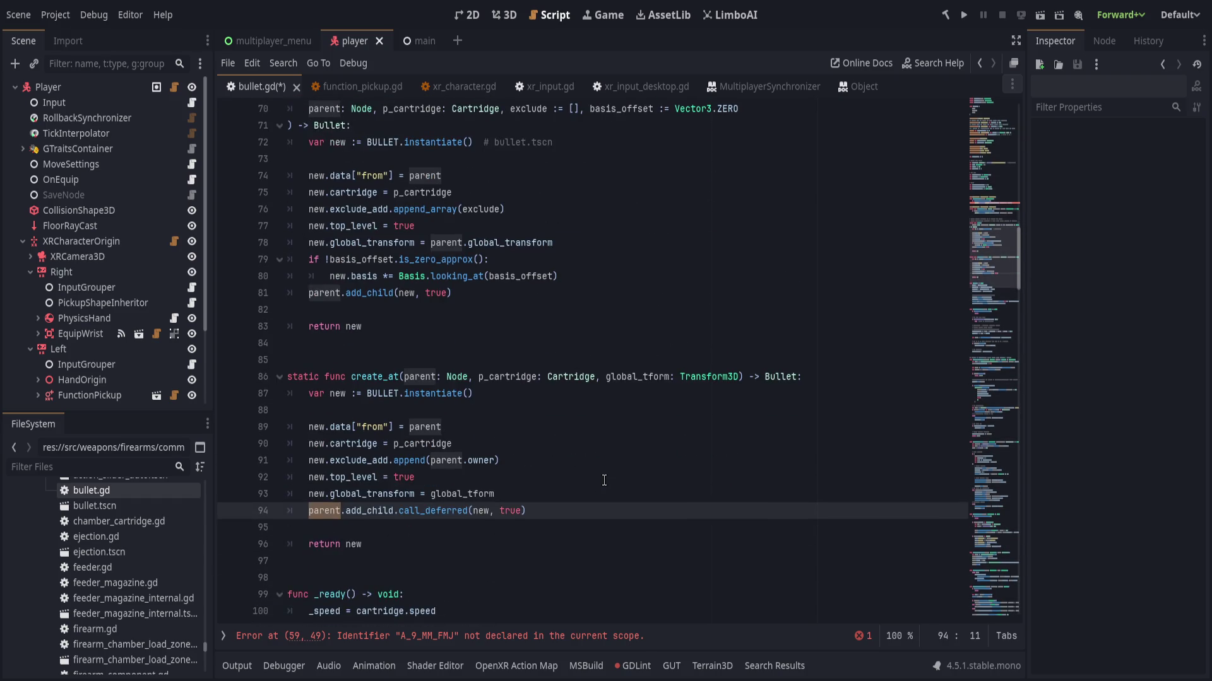
scroll(604, 481, "up", 1)
scroll(604, 480, "down", 1)
scroll(604, 481, "up", 1)
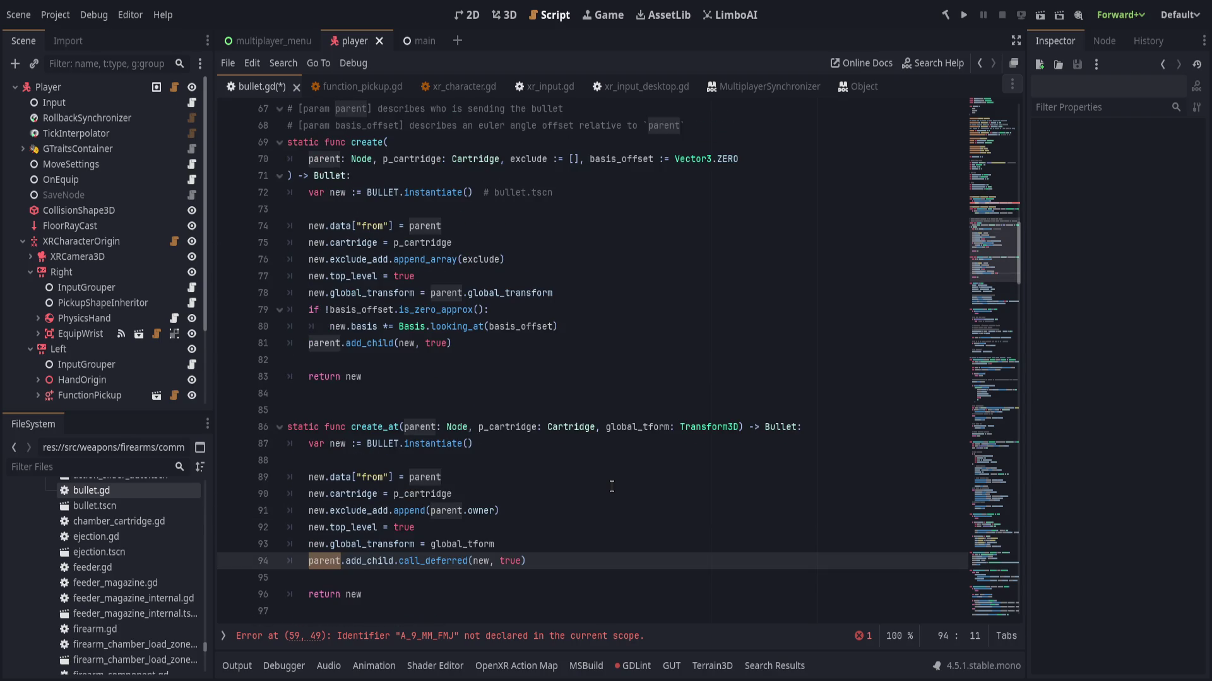
scroll(611, 487, "up", 8)
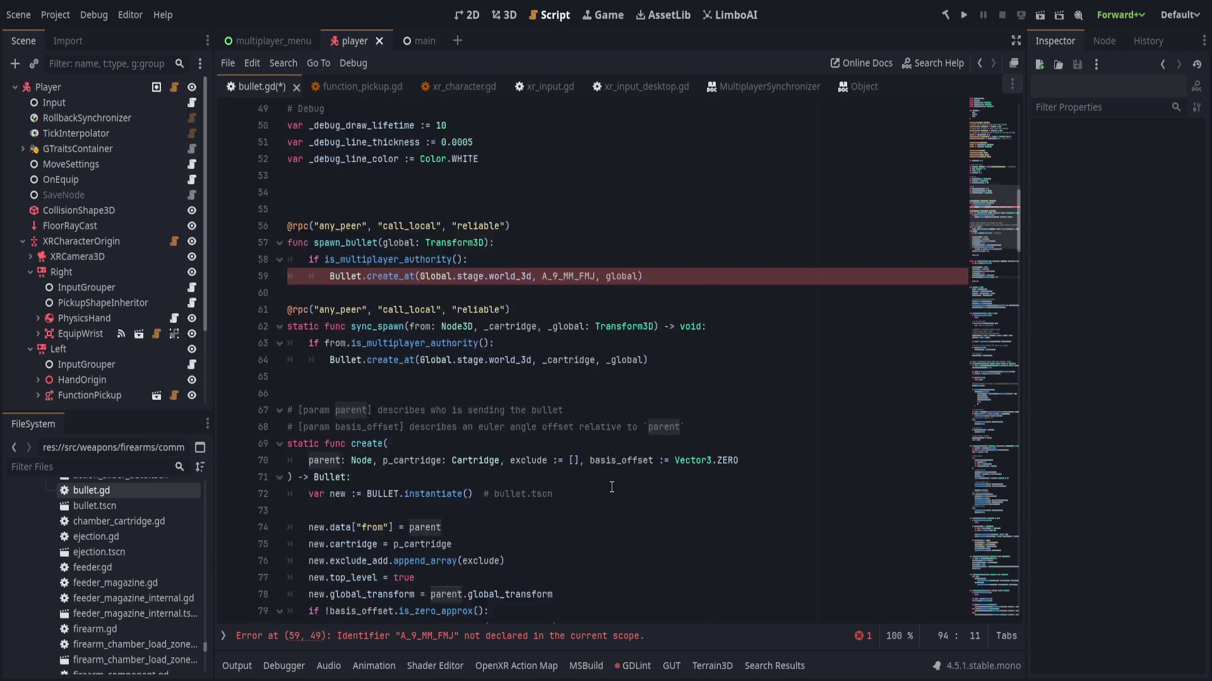
left_click(673, 383)
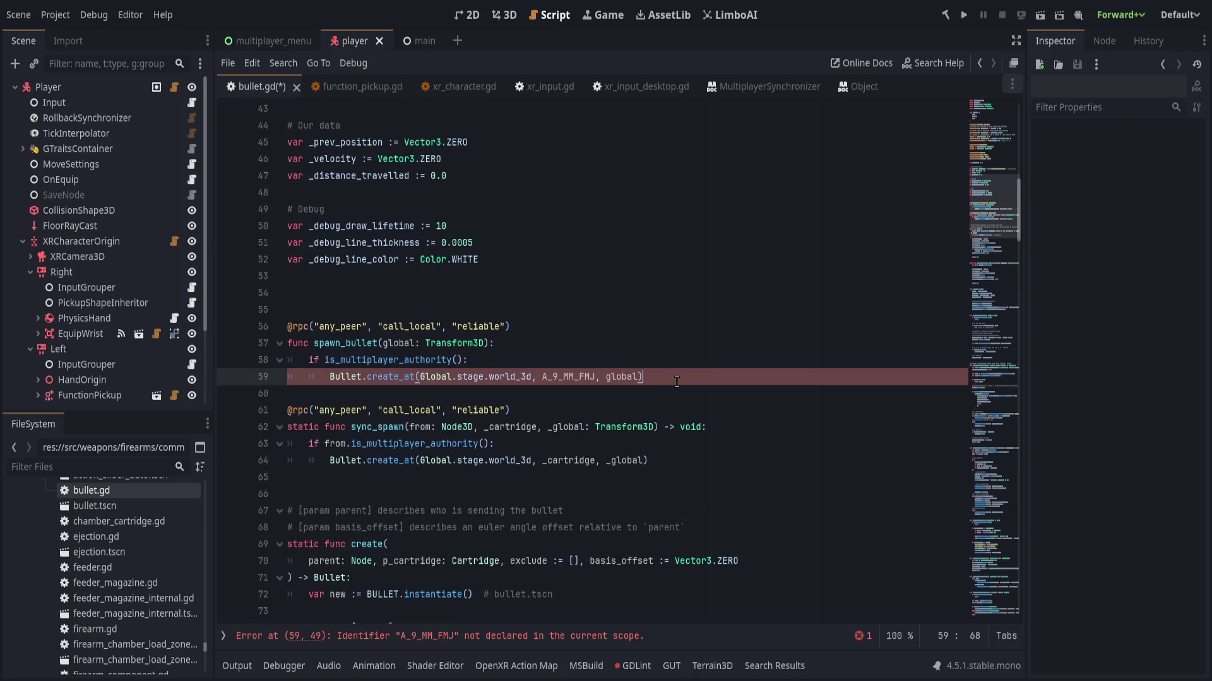
double_click(568, 377)
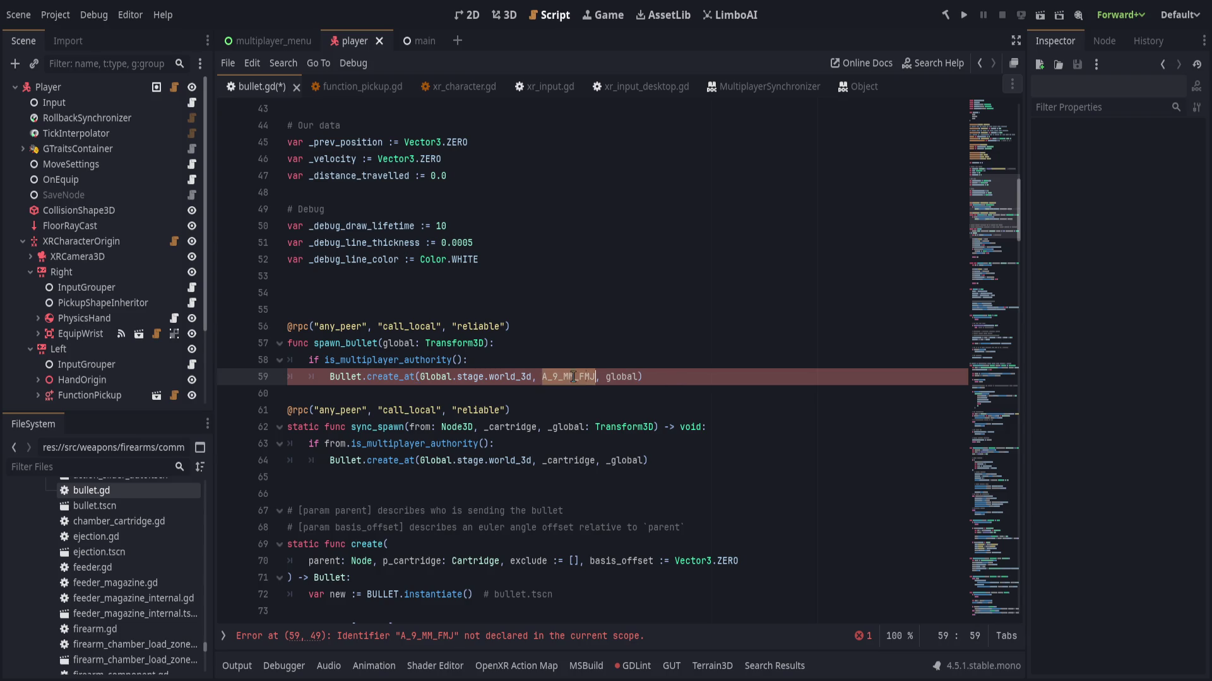
scroll(720, 427, "up", 1)
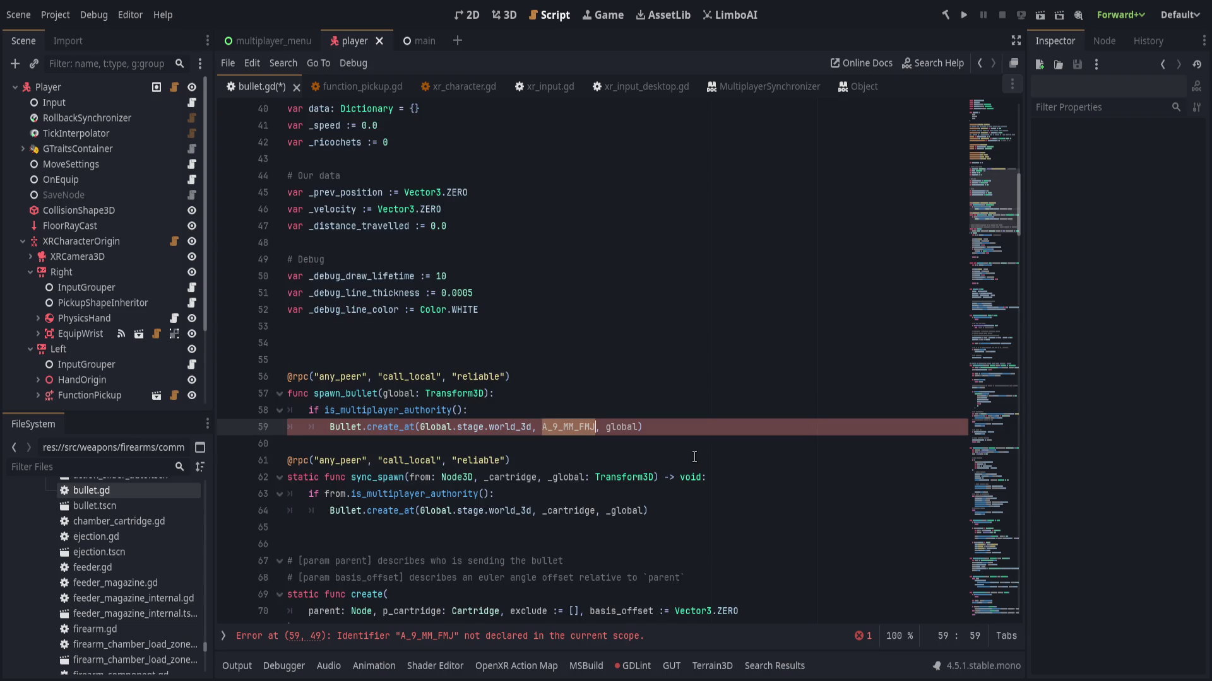
left_click(712, 420)
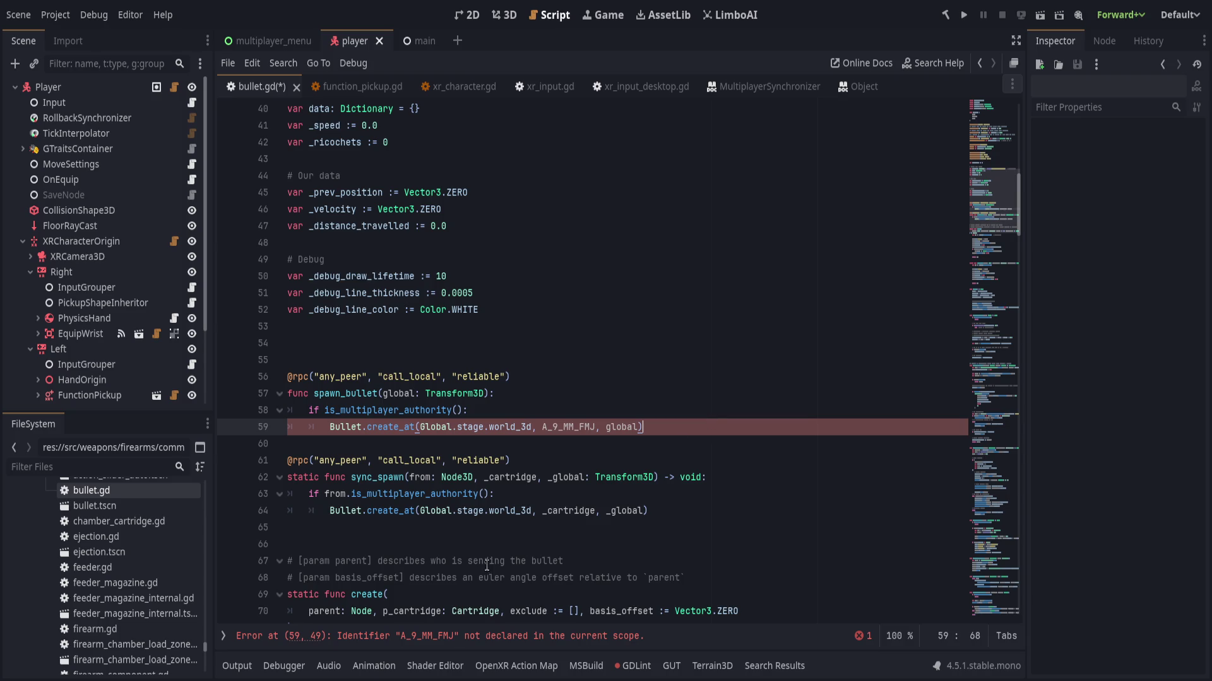
left_click(511, 637)
scroll(580, 454, "up", 2)
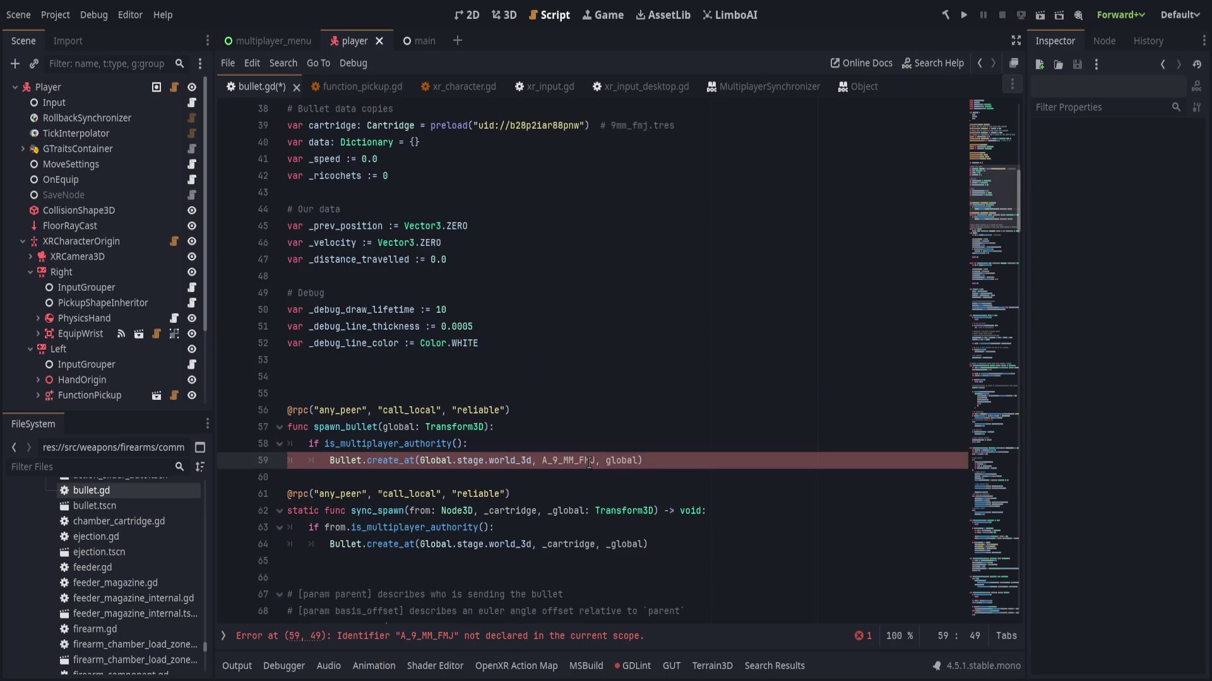
left_click(575, 432)
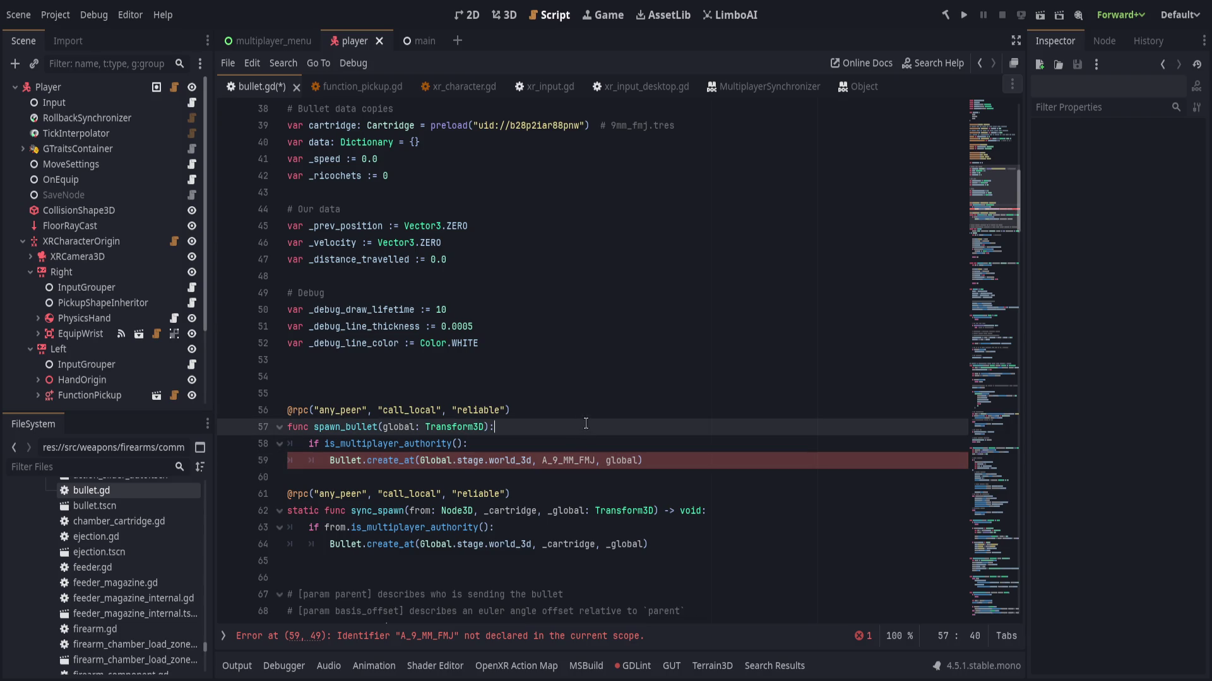
- Type sync_spawn's _cartridge parameter as Cartridge
left_click(591, 417)
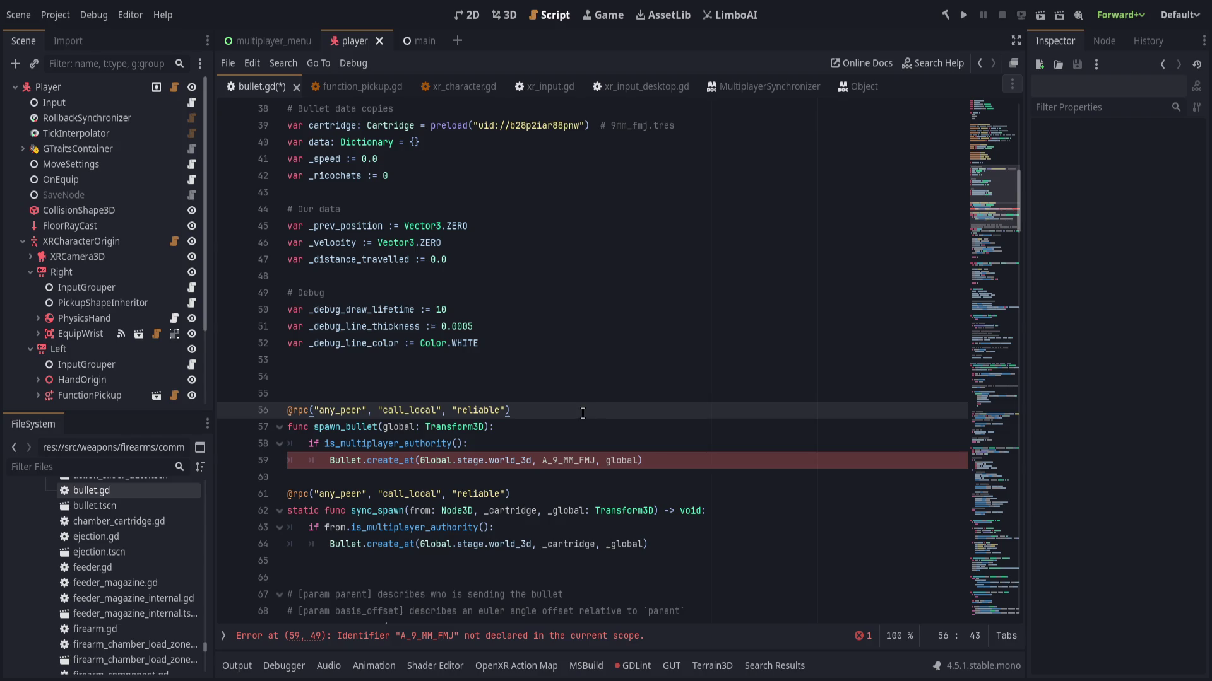
left_click(537, 511)
type(": Cartridge")
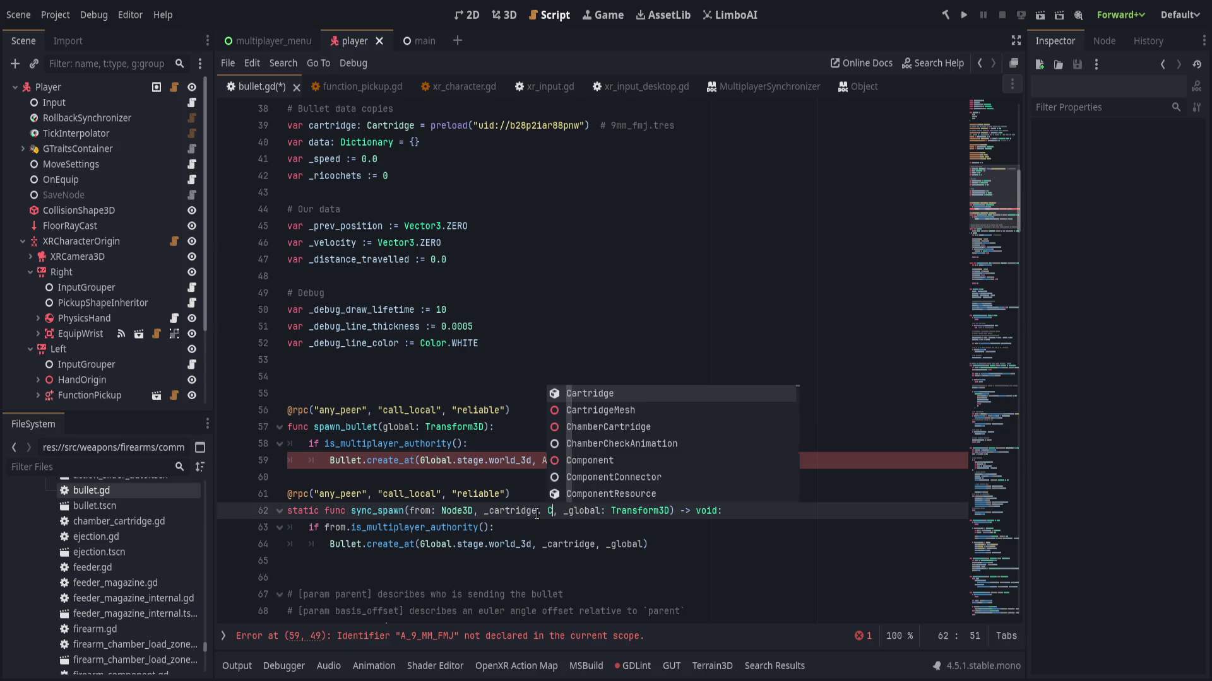
key("End")
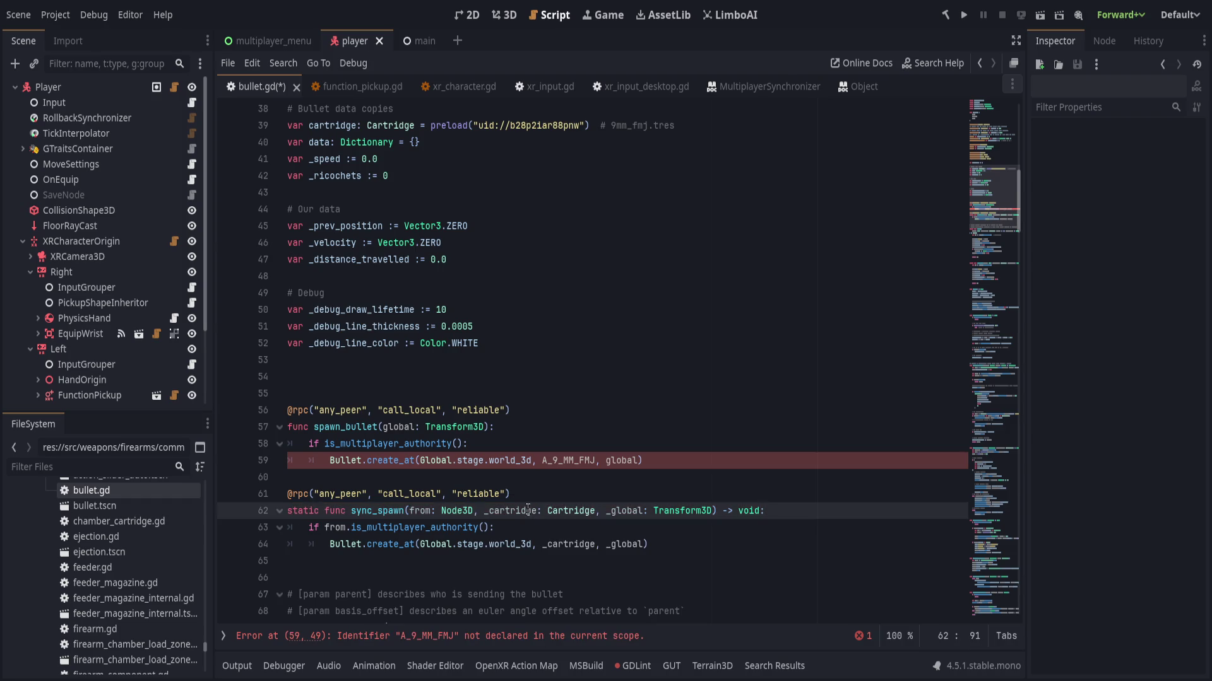
left_click(578, 412)
key("ctrl+shift+k")
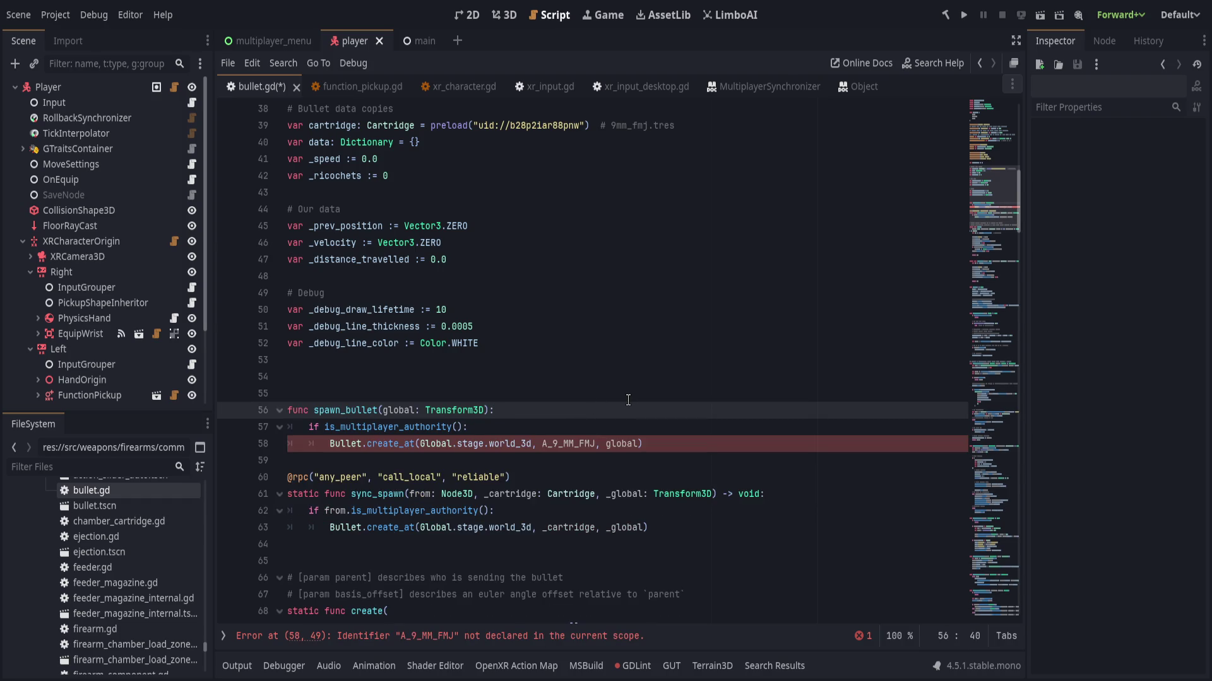
key("ctrl+shift+k")
key("ctrl+shift+k")
key("ctrl+shift+k")
key("ctrl+s")
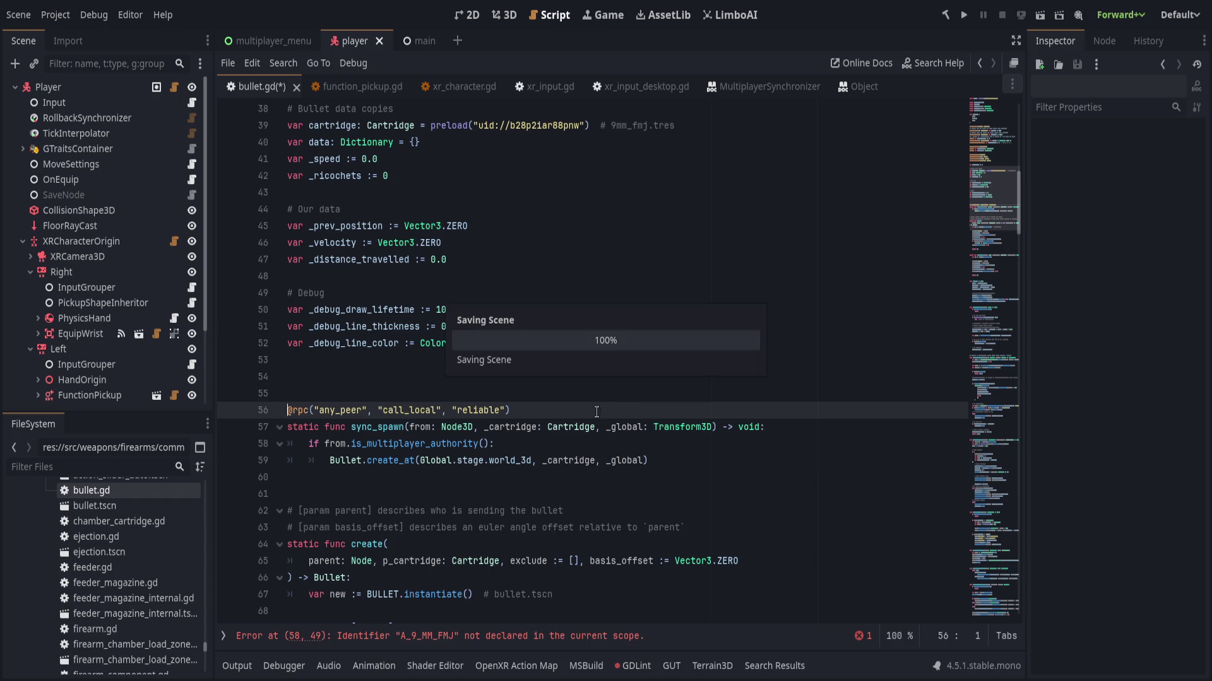
key("BackSpace")
key("BackSpace")
left_click(529, 376)
key("ctrl+s")
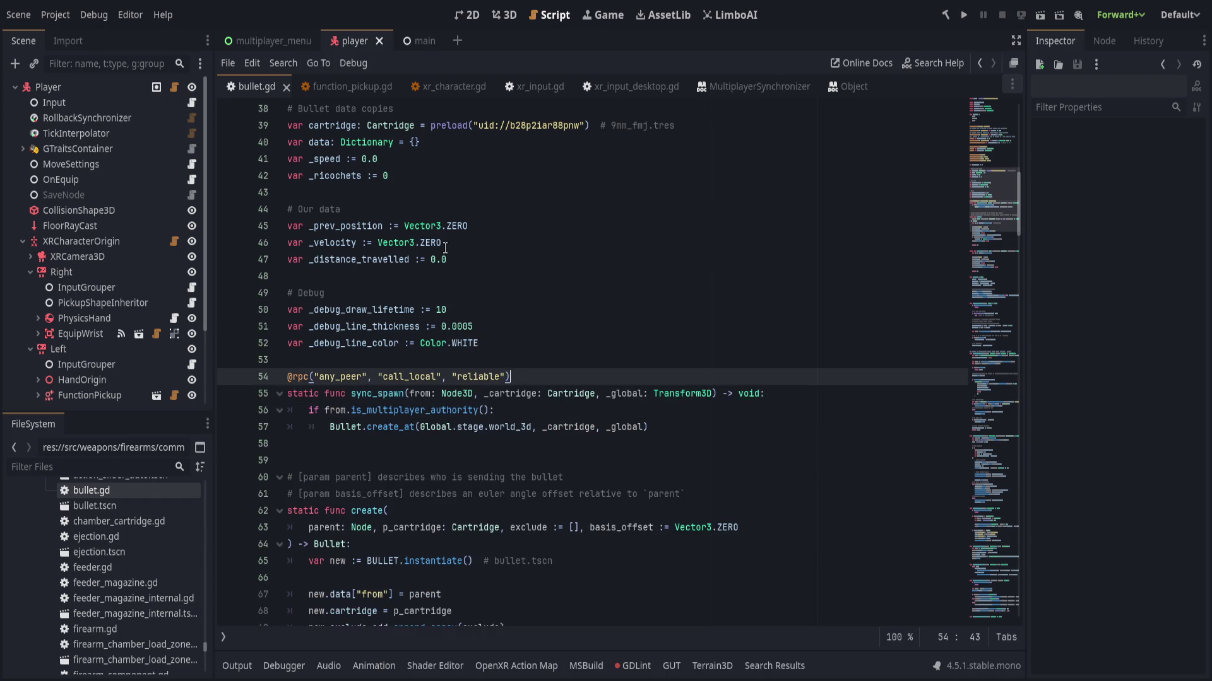
left_click(450, 89)
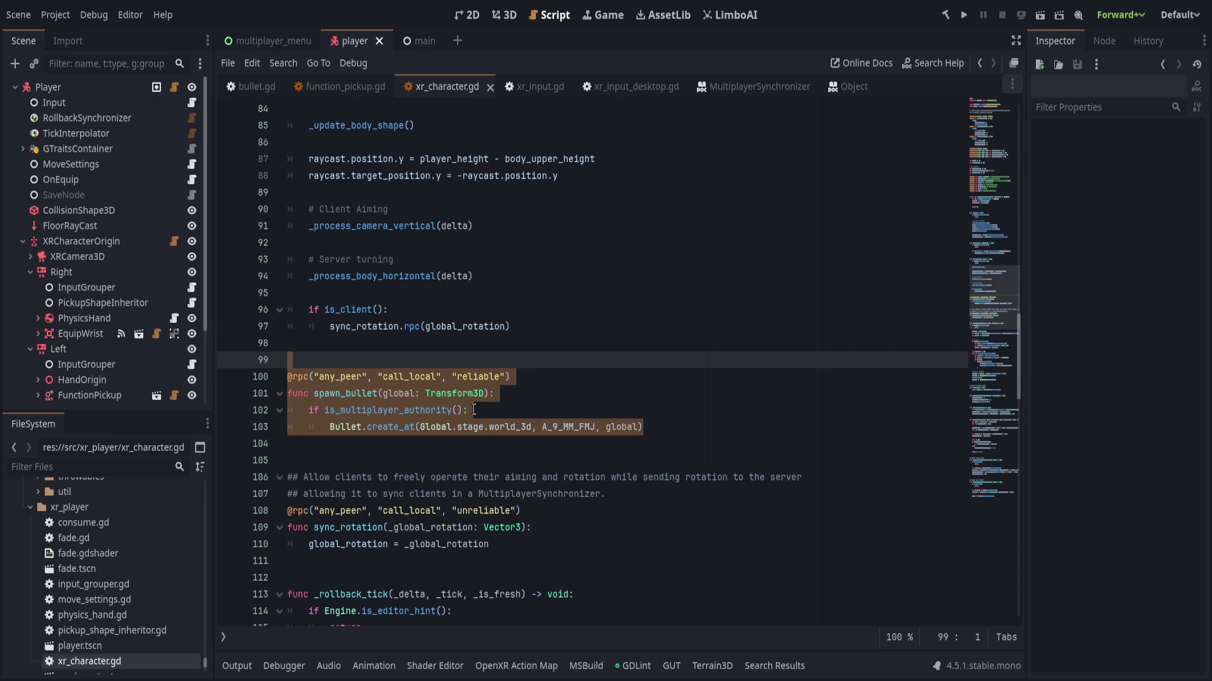
- Delete the old spawn_bullet code in xr_character.gd and save
mouse_move(647, 427)
left_mouse_down()
mouse_move(479, 377)
mouse_move(452, 356)
left_mouse_up()
key("Delete")
key("ctrl+s")
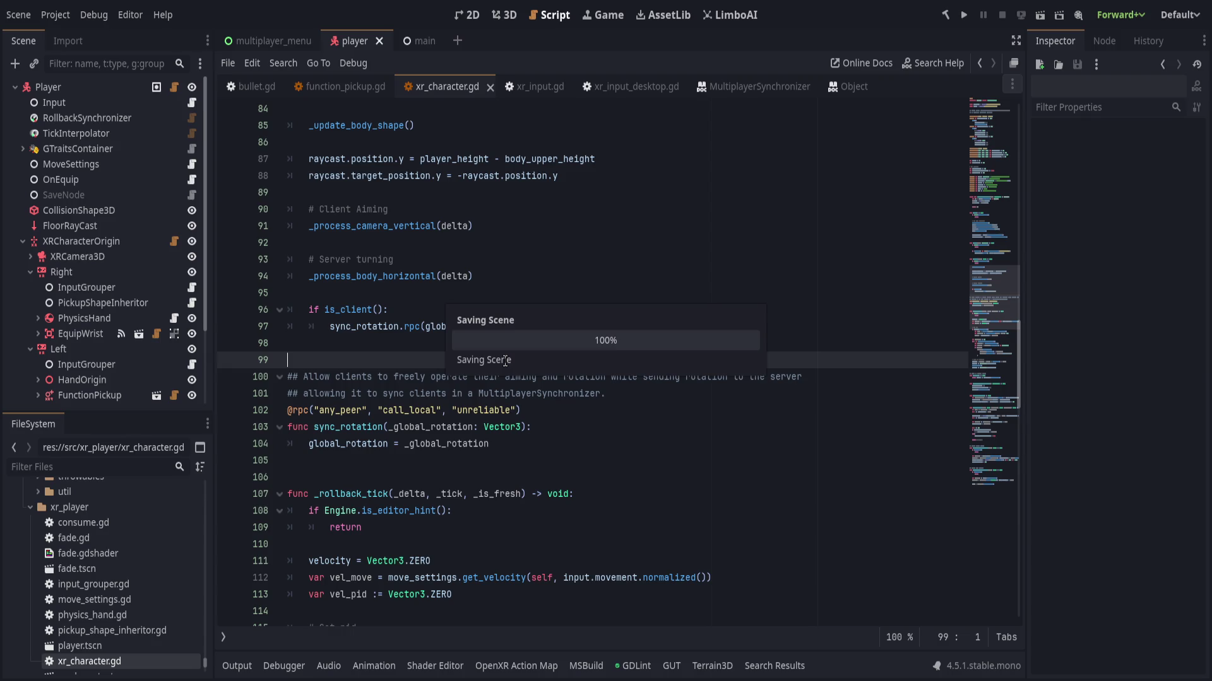
- Under the action_primary check, call Bullet.sync_spawn.rpc_id(1, self, A_9_MM_FMJ, camera.global_transform) and drop spawn_bullet
scroll(504, 379, "up", 7)
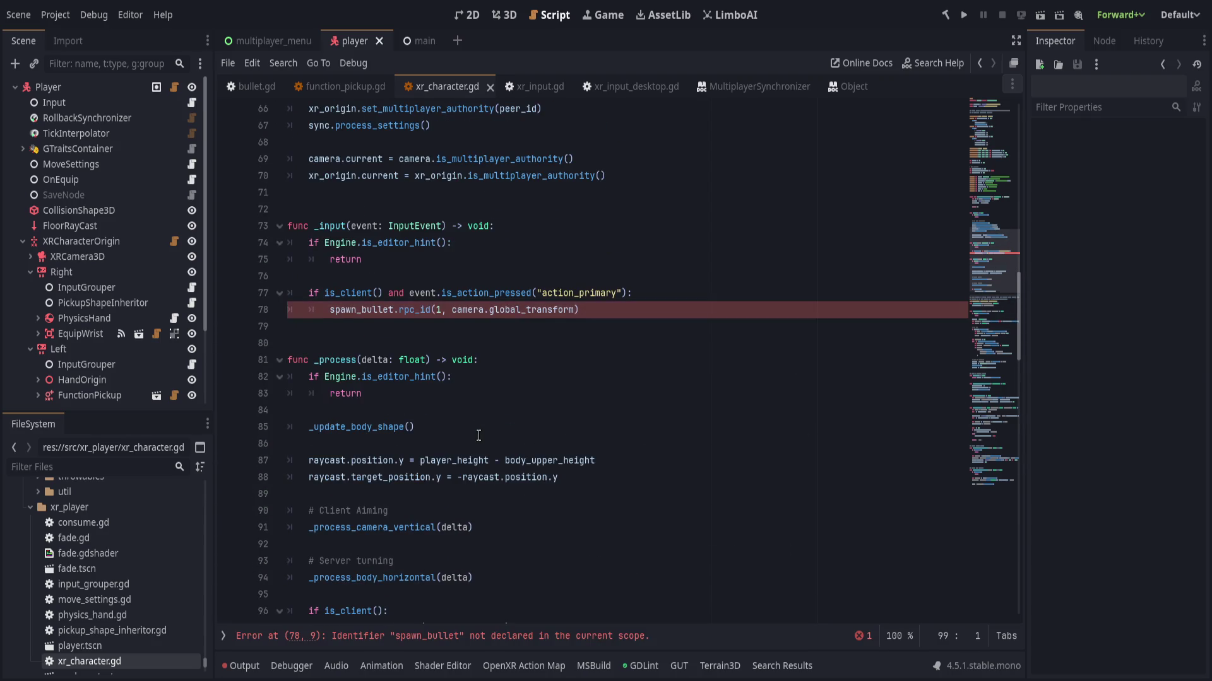
left_click(676, 348)
key("Return")
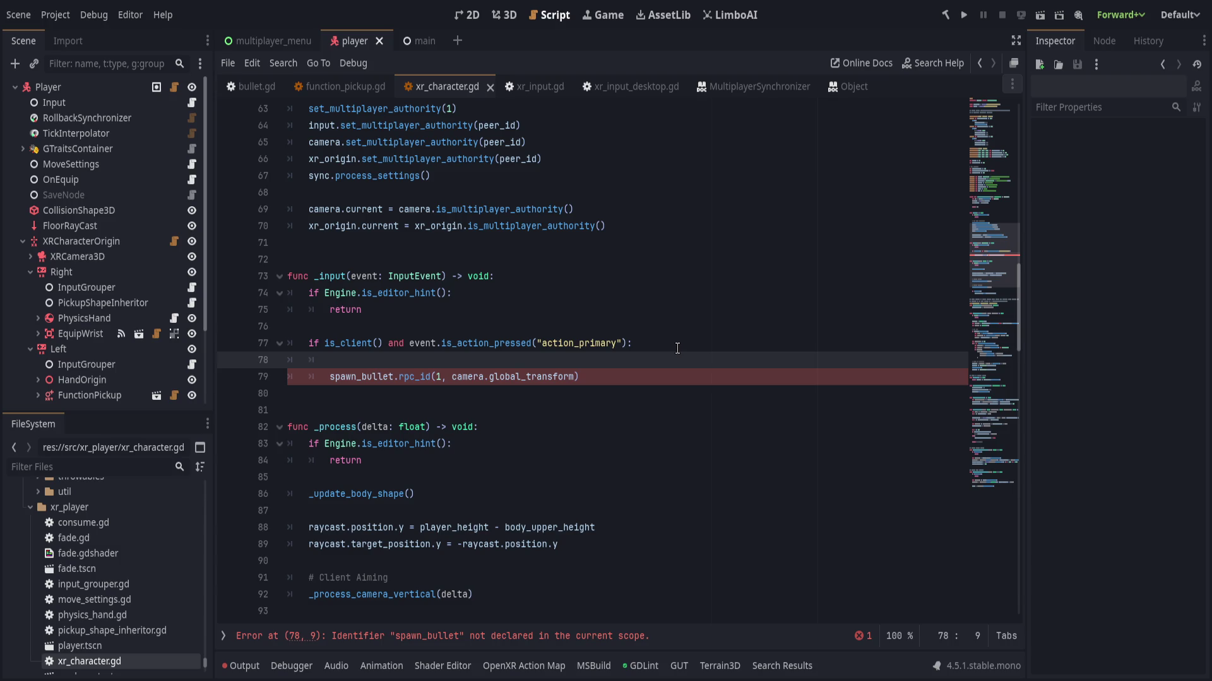
type("Bullet.spa")
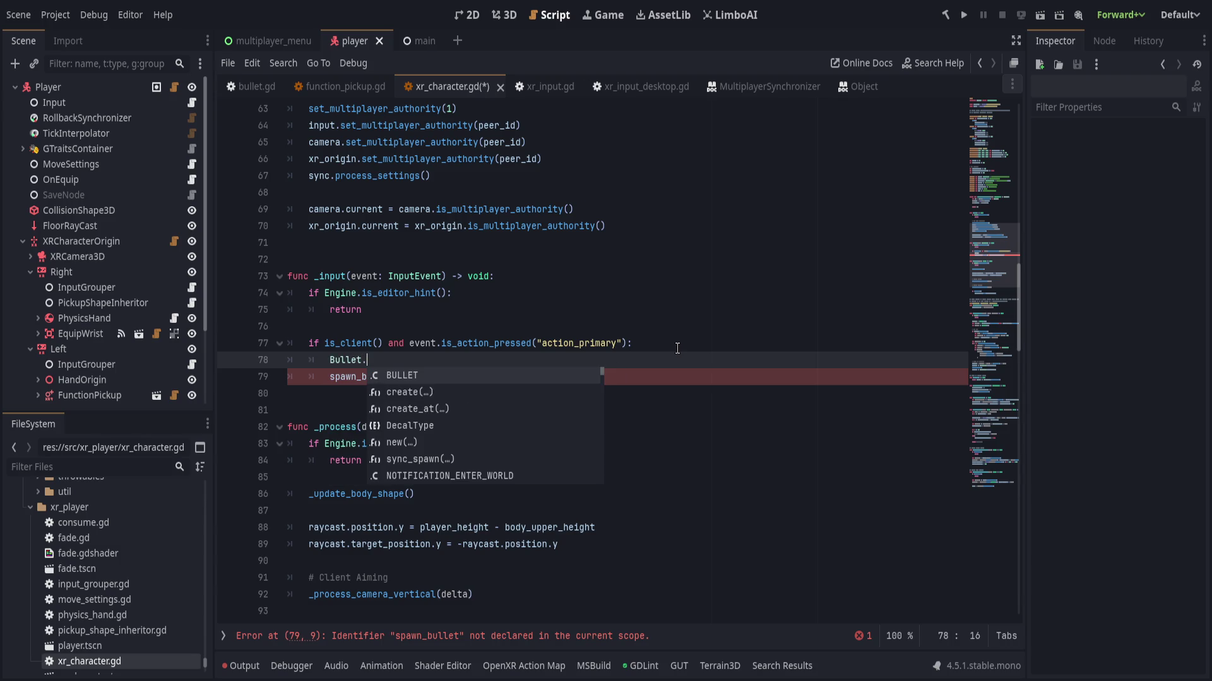
key("Return")
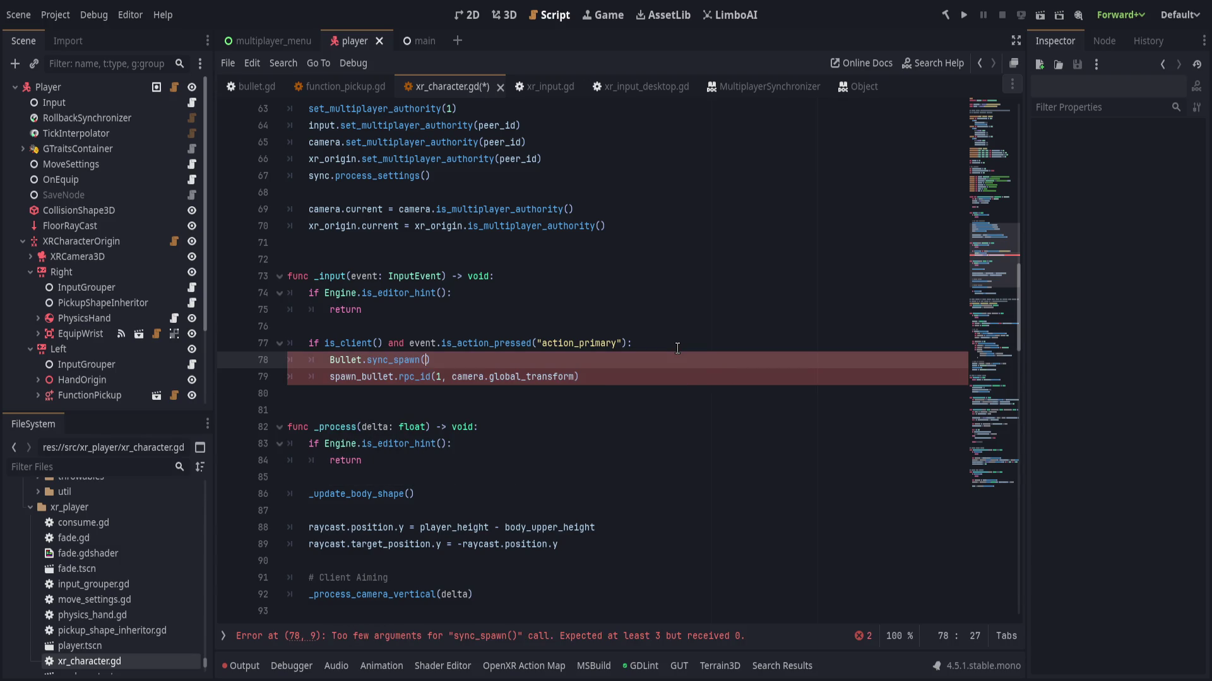
type("self,")
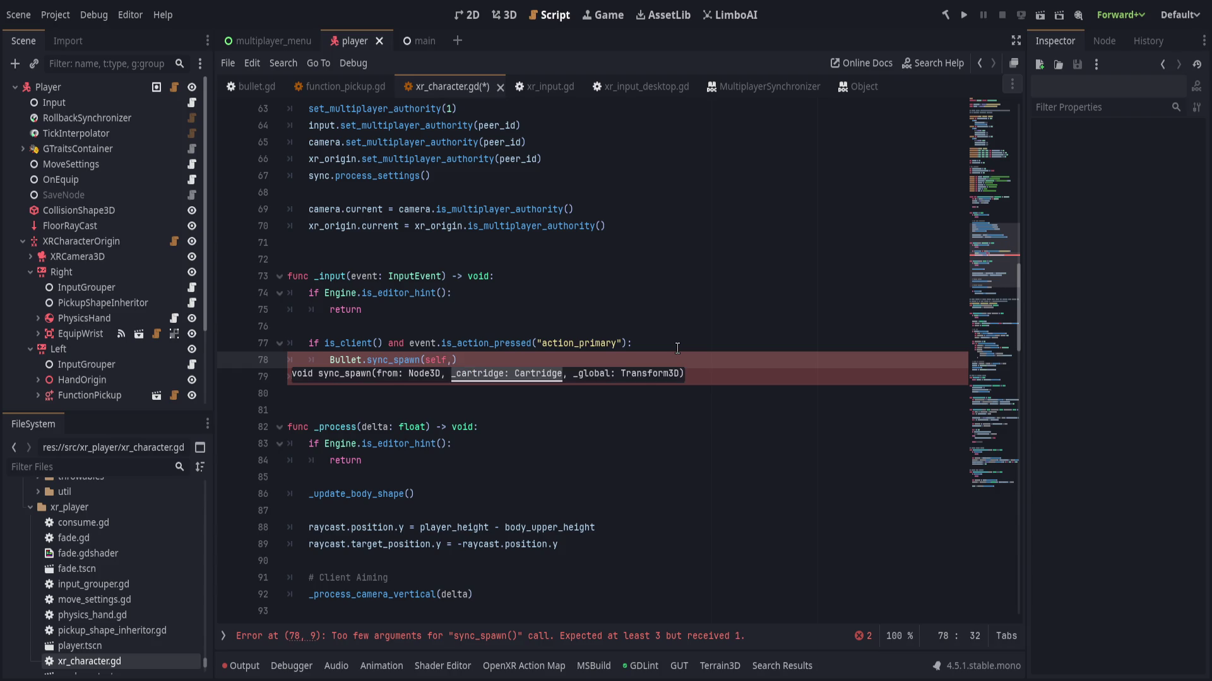
key("BackSpace")
key("BackSpace")
key("BackSpace")
type(".rpc")
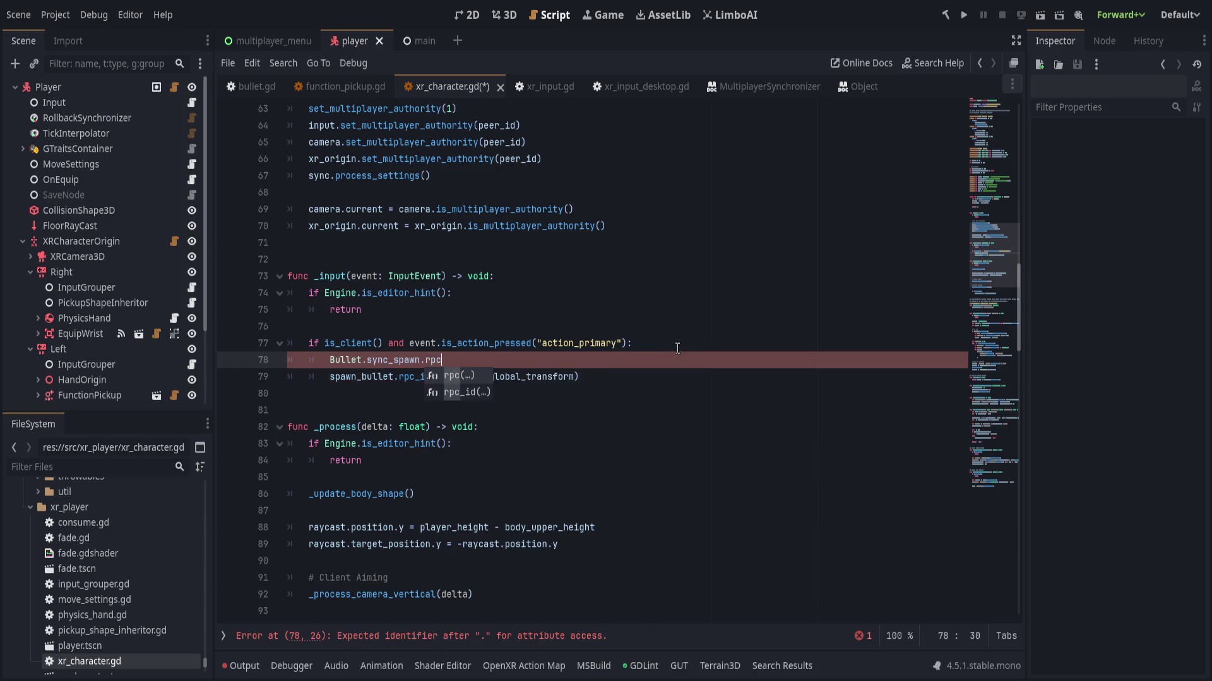
type("_id(1, self,")
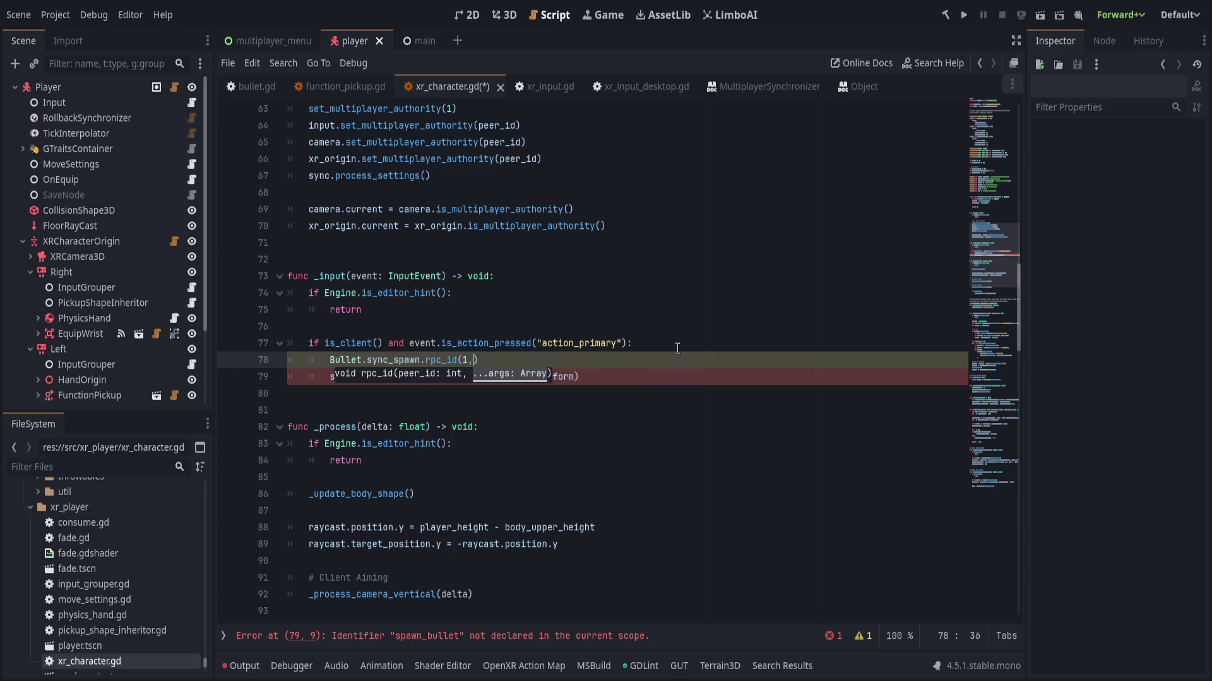
key("Escape")
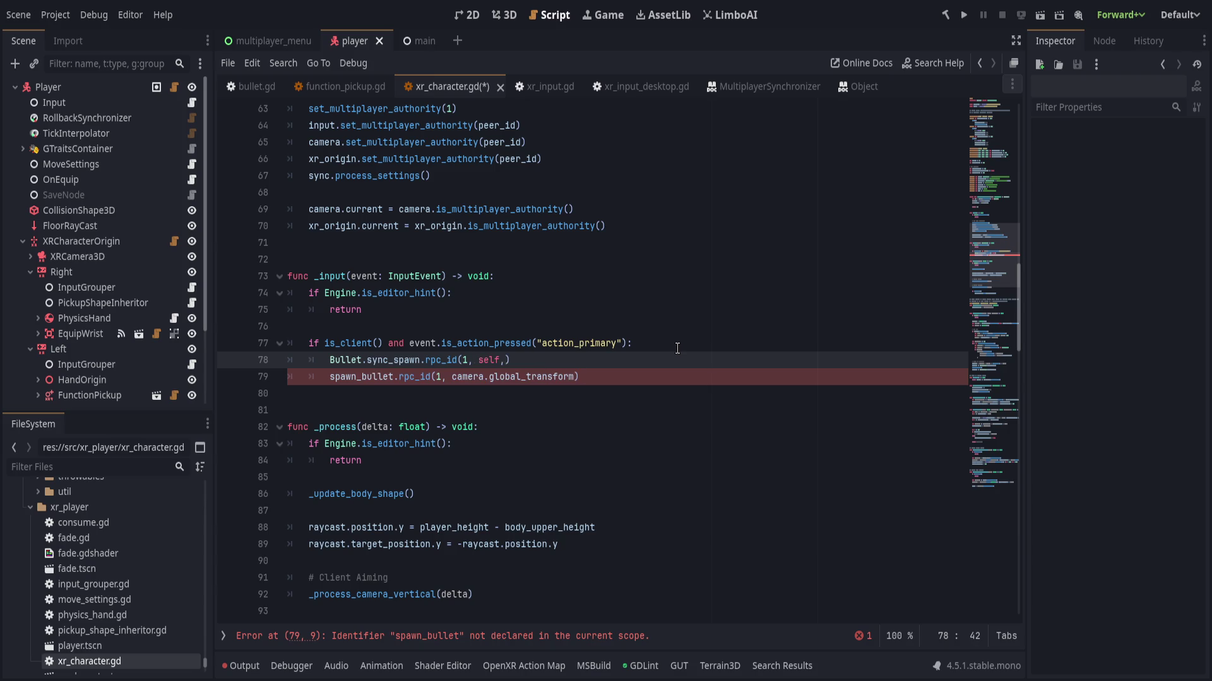
type("A_9_MM_FMJ")
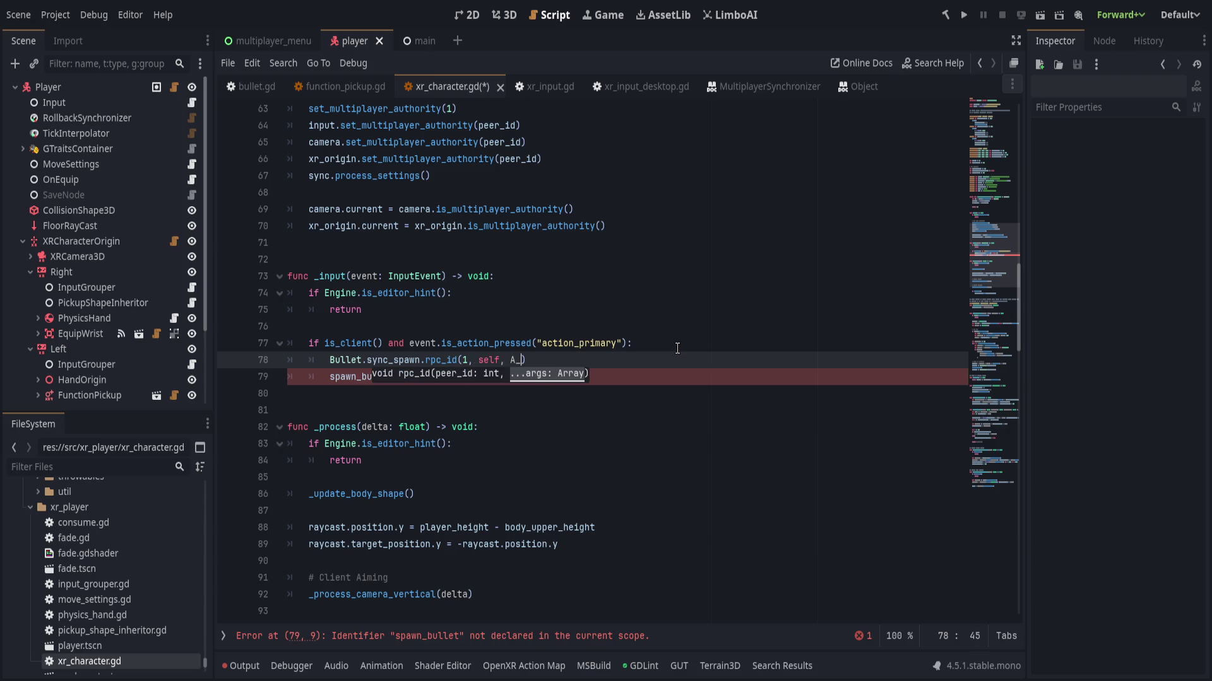
type(", c")
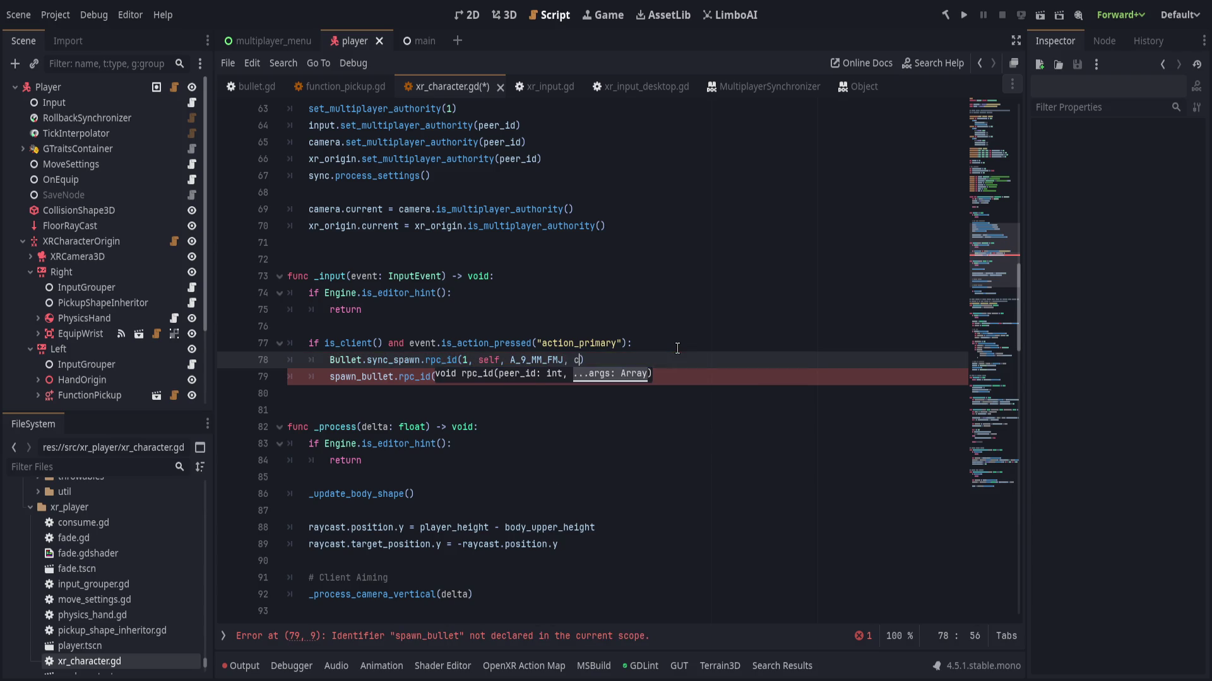
type("amera.global")
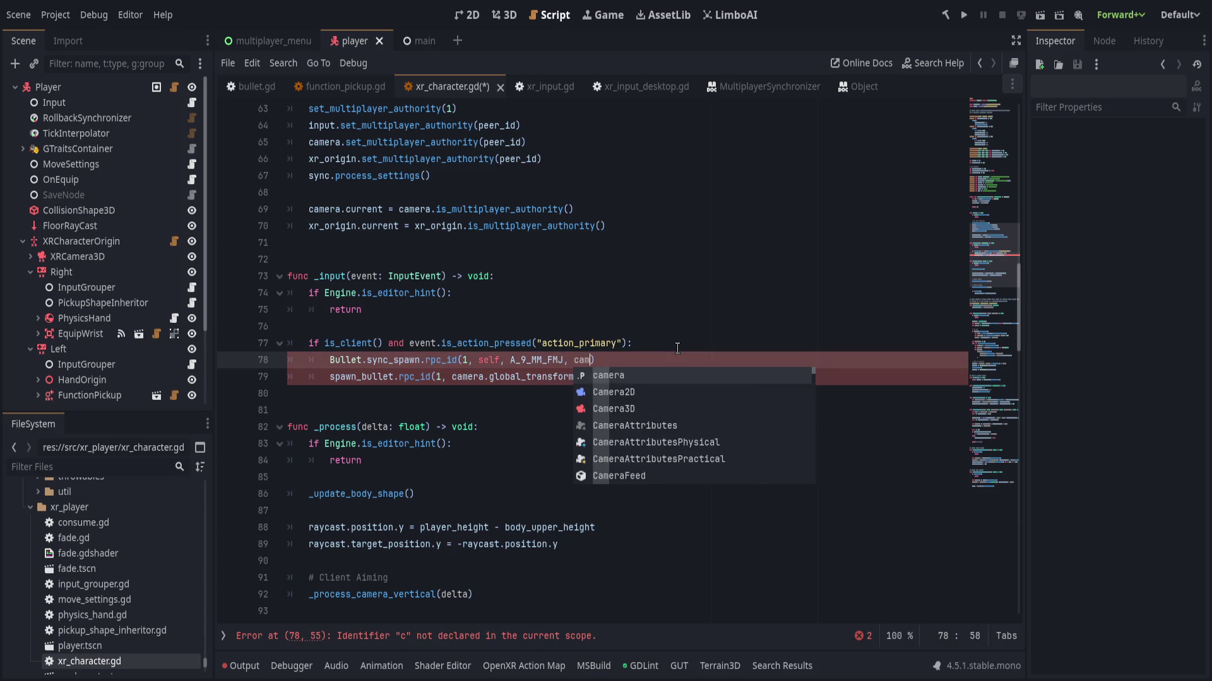
type("_t")
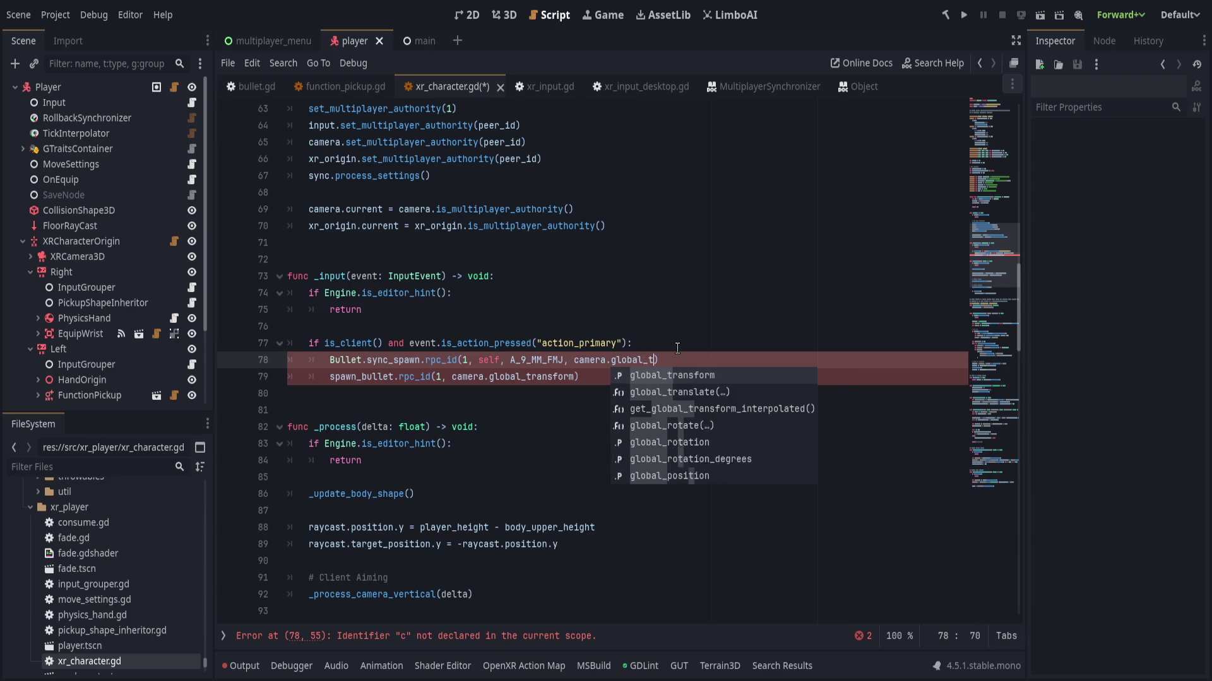
key("Return")
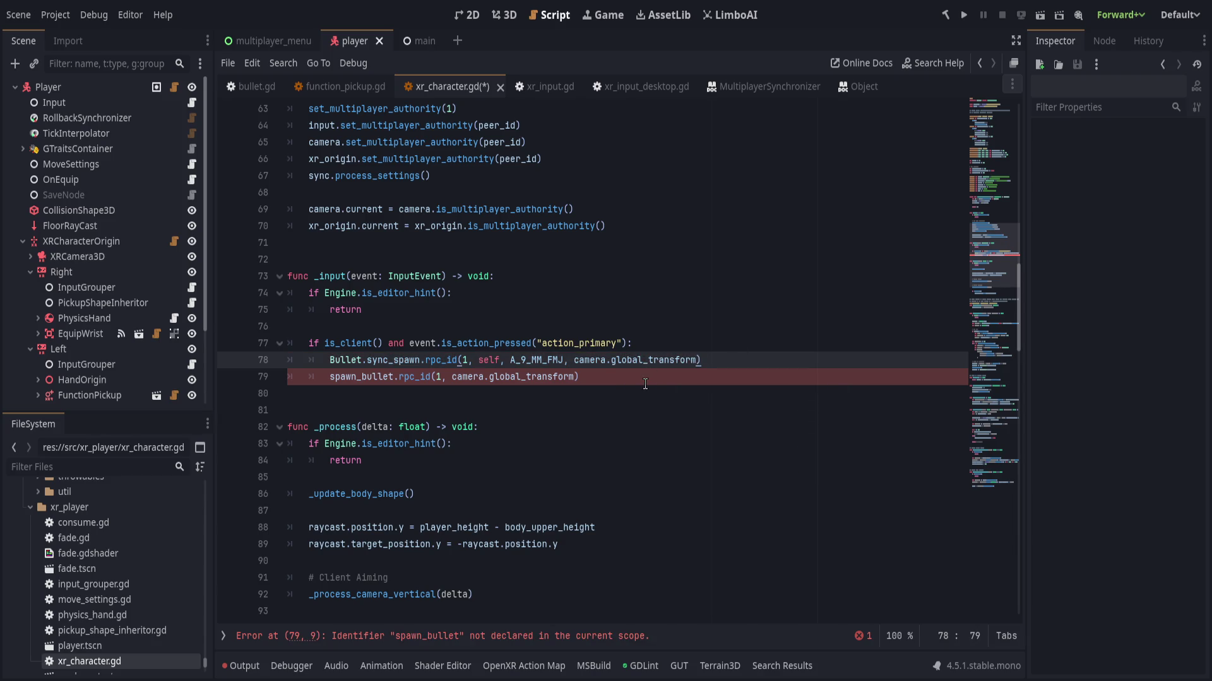
left_click(645, 382)
key("ctrl+shift+k")
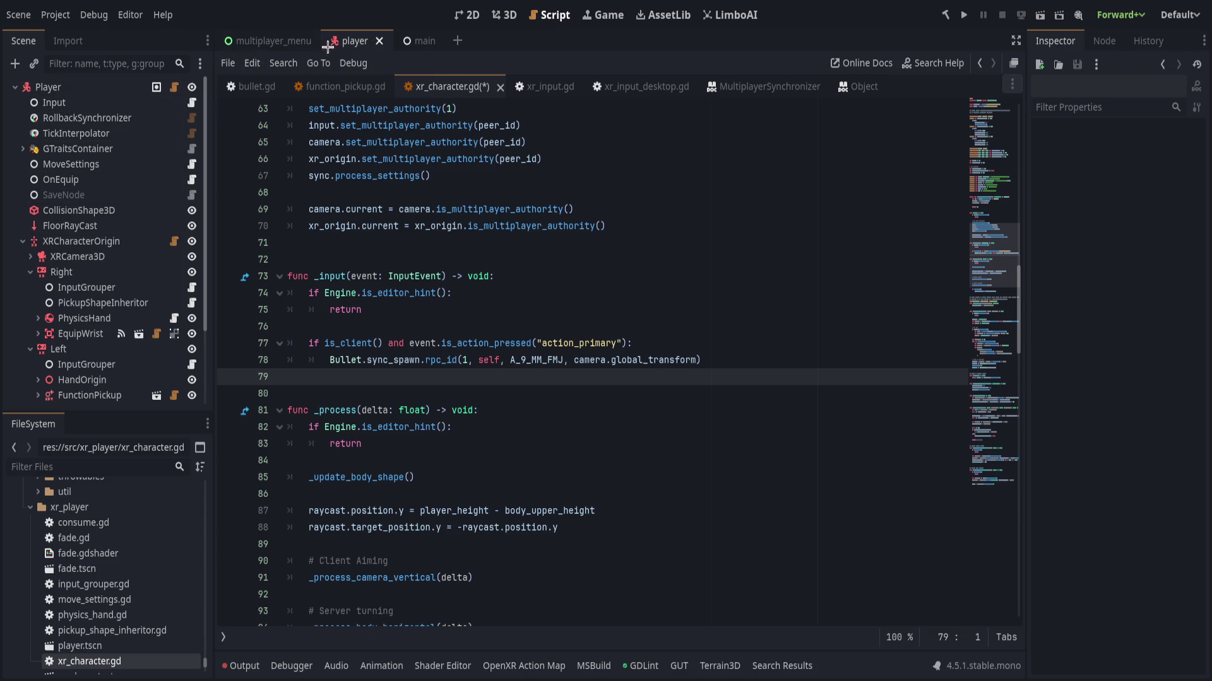
- Remove the duplicate Auto Spawn List element in the main scene and save everything
left_click(410, 40)
mouse_move(1029, 210)
left_mouse_down()
mouse_move(577, 215)
mouse_move(1066, 217)
left_mouse_up()
left_click(1191, 218)
left_click(735, 229)
key("ctrl+s")
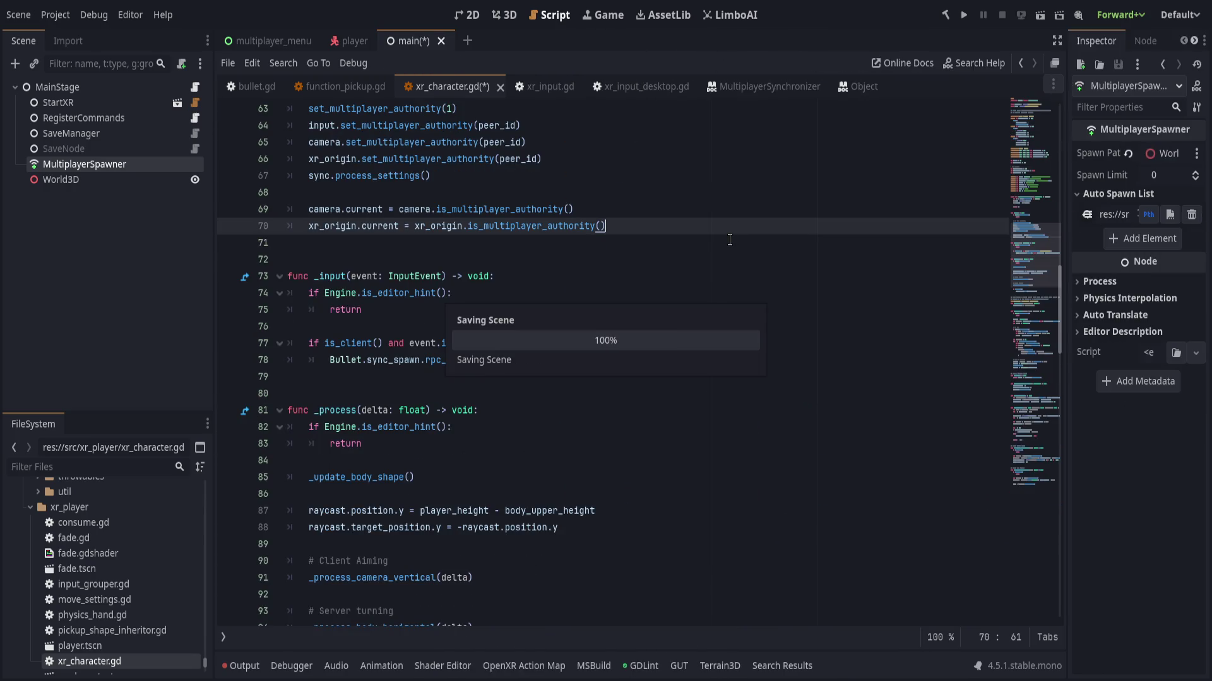
key("Home")
key("Right")
left_click(622, 203)
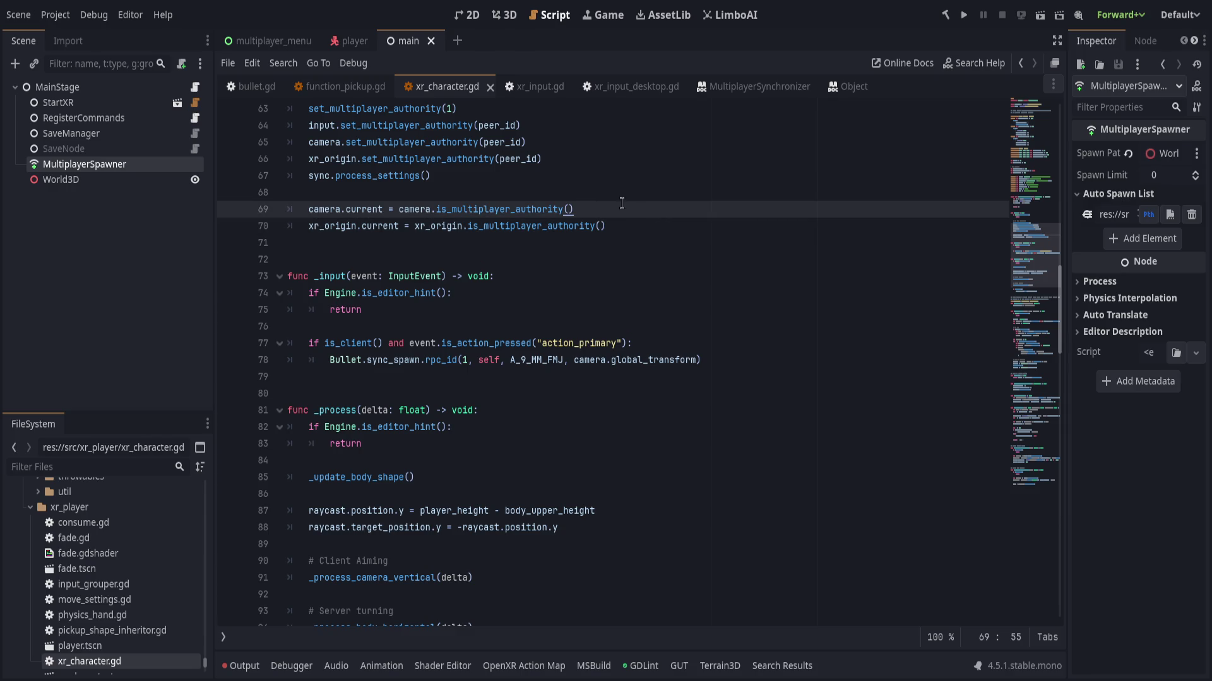
- In bullet.gd line 39, insert 'null #' before the 9mm_fmj preload so cartridge defaults to null, and save
left_click(252, 86)
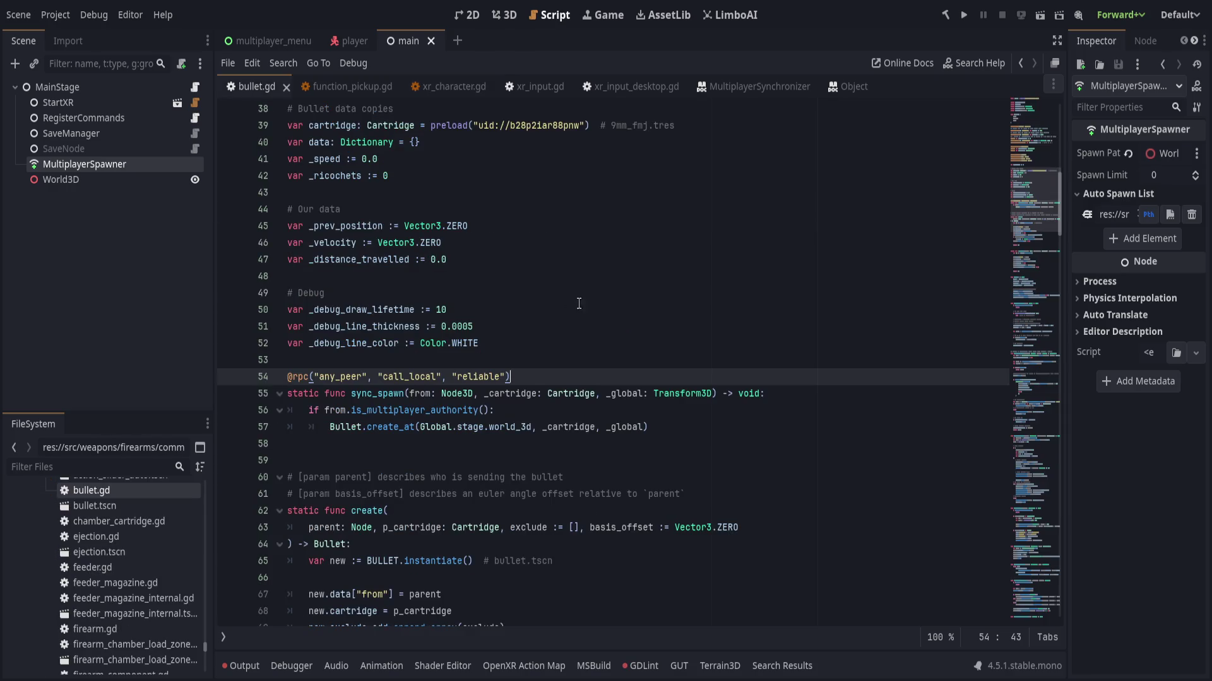
scroll(492, 305, "up", 3)
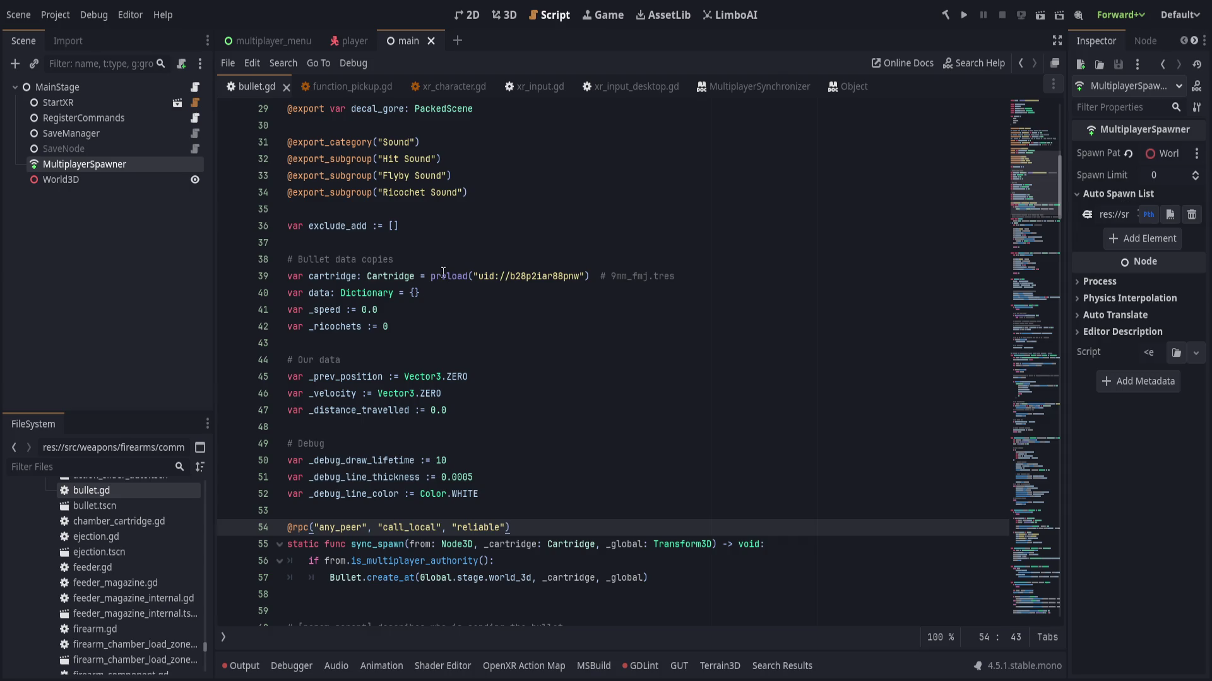
left_click(432, 277)
type("null#")
key("ctrl+s")
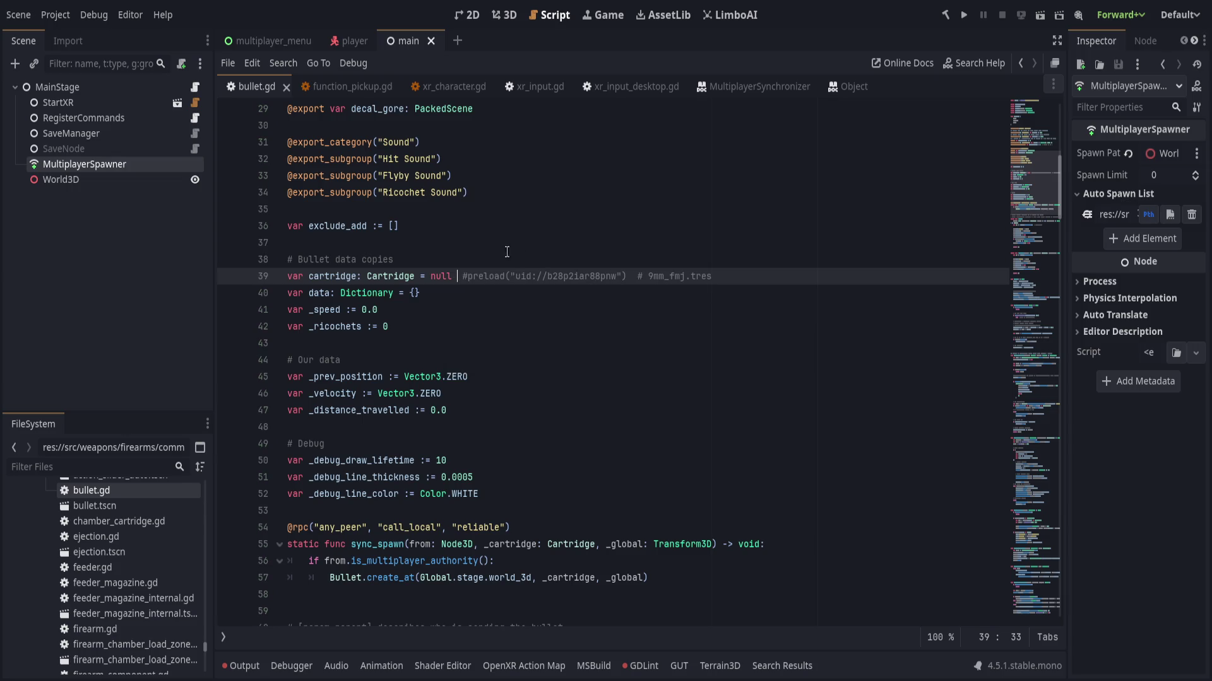
key("Left")
scroll(479, 201, "down", 4)
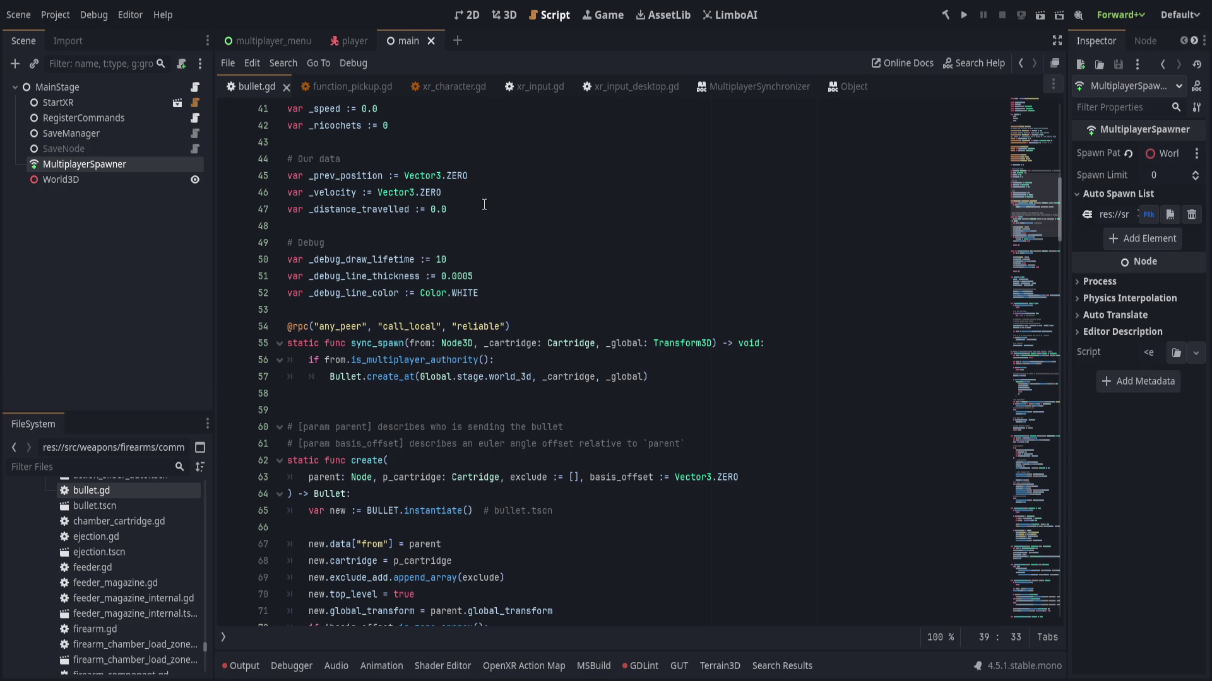
- Compare the xr_character.gd and bullet.gd scripts, then insert a blank line below sync_spawn's create_at call
left_click(446, 87)
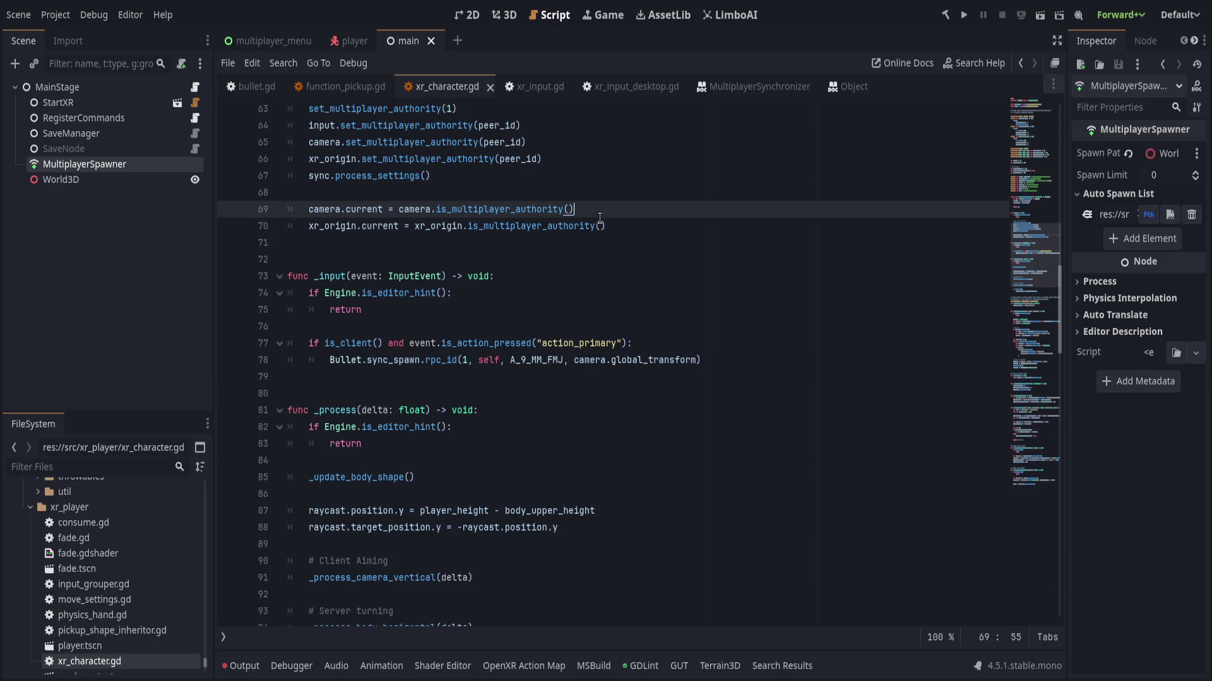
scroll(592, 327, "up", 6)
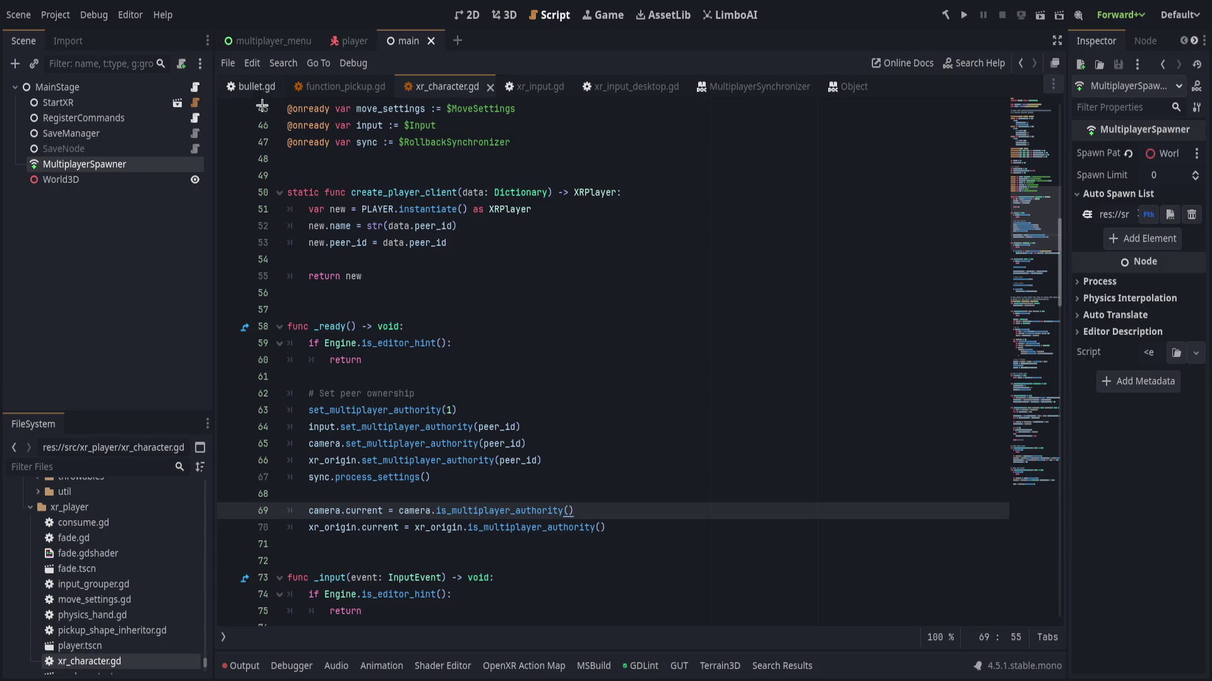
left_click(253, 86)
left_click(722, 377)
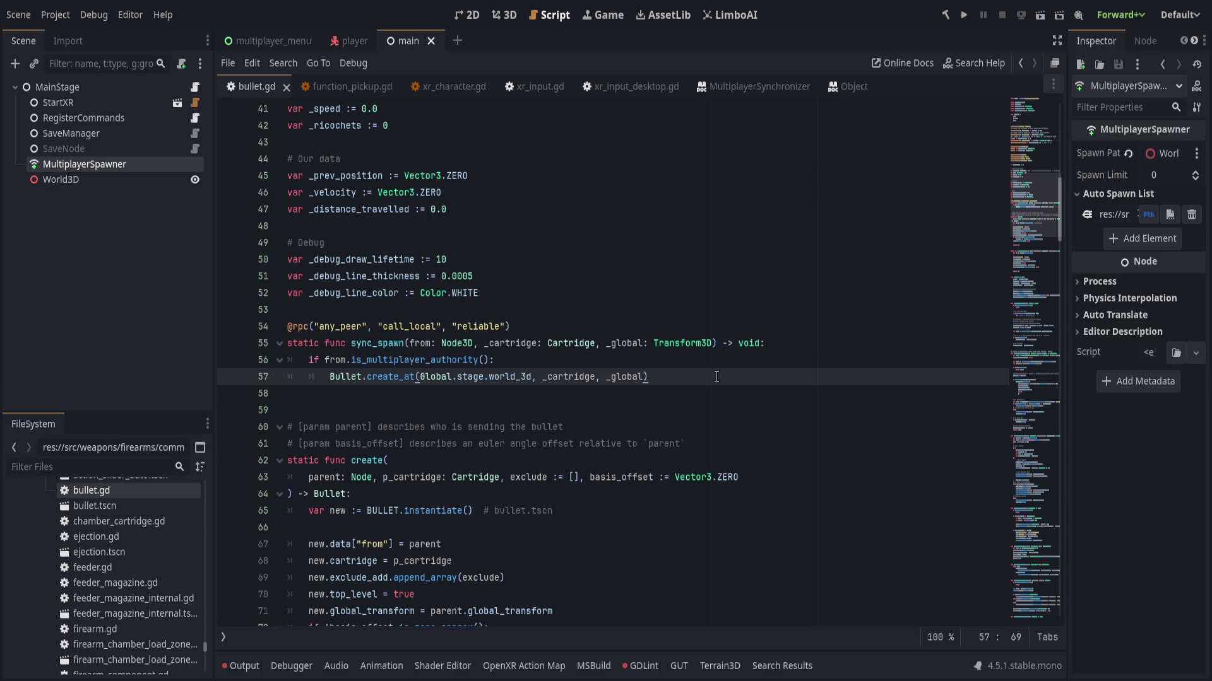
left_click(680, 393)
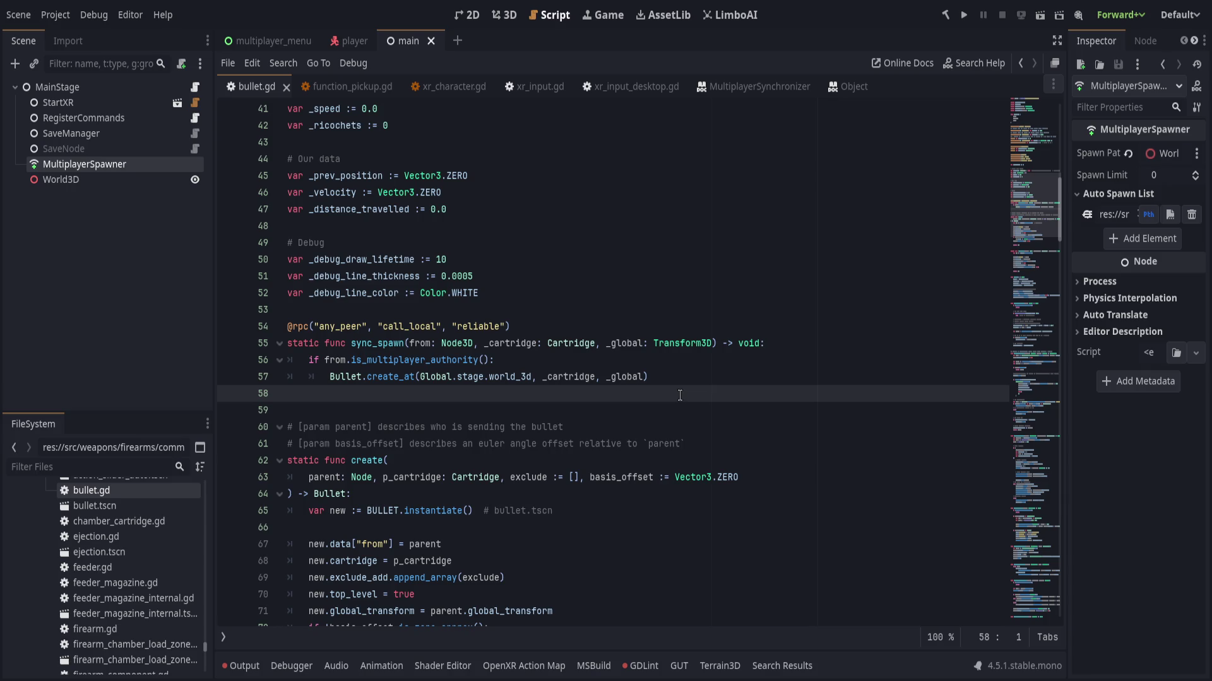
left_click(694, 377)
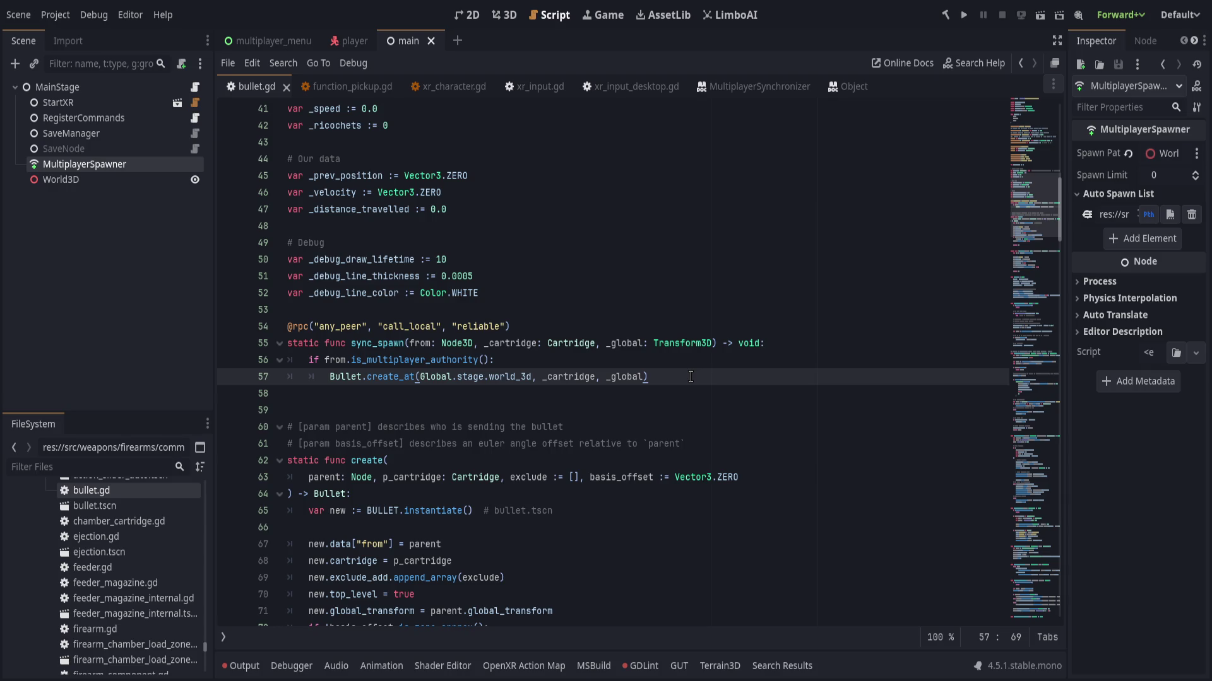
key("alt+Left")
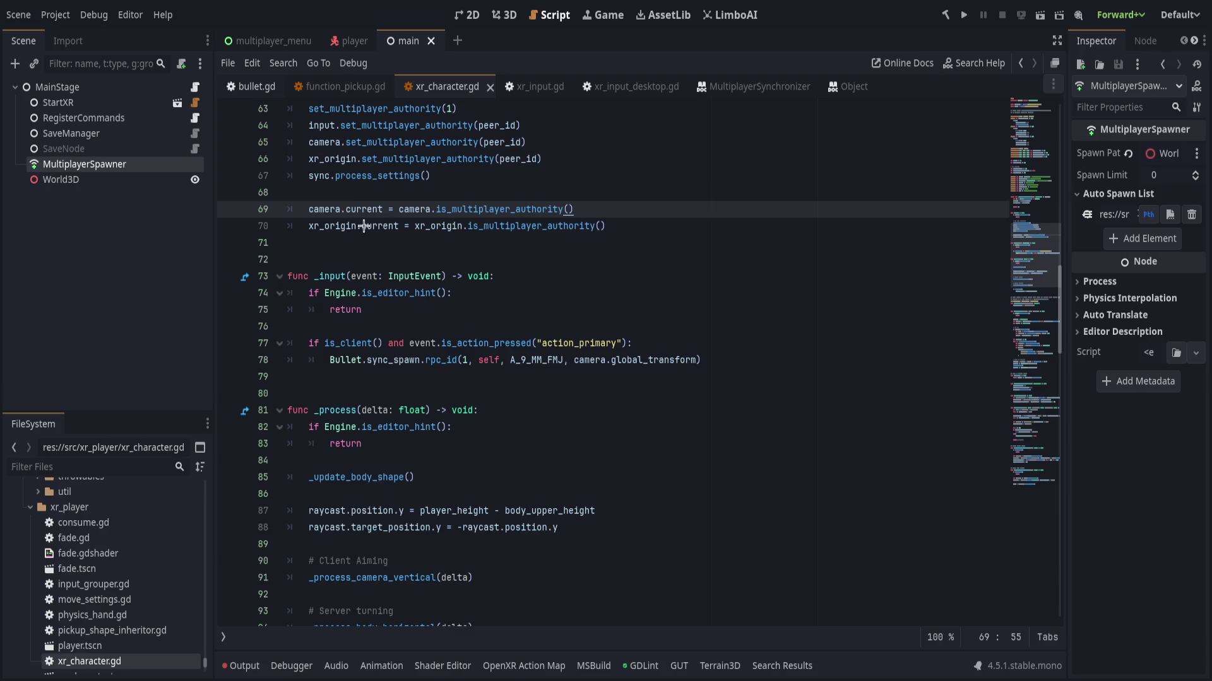
key("alt+Right")
left_click(672, 394)
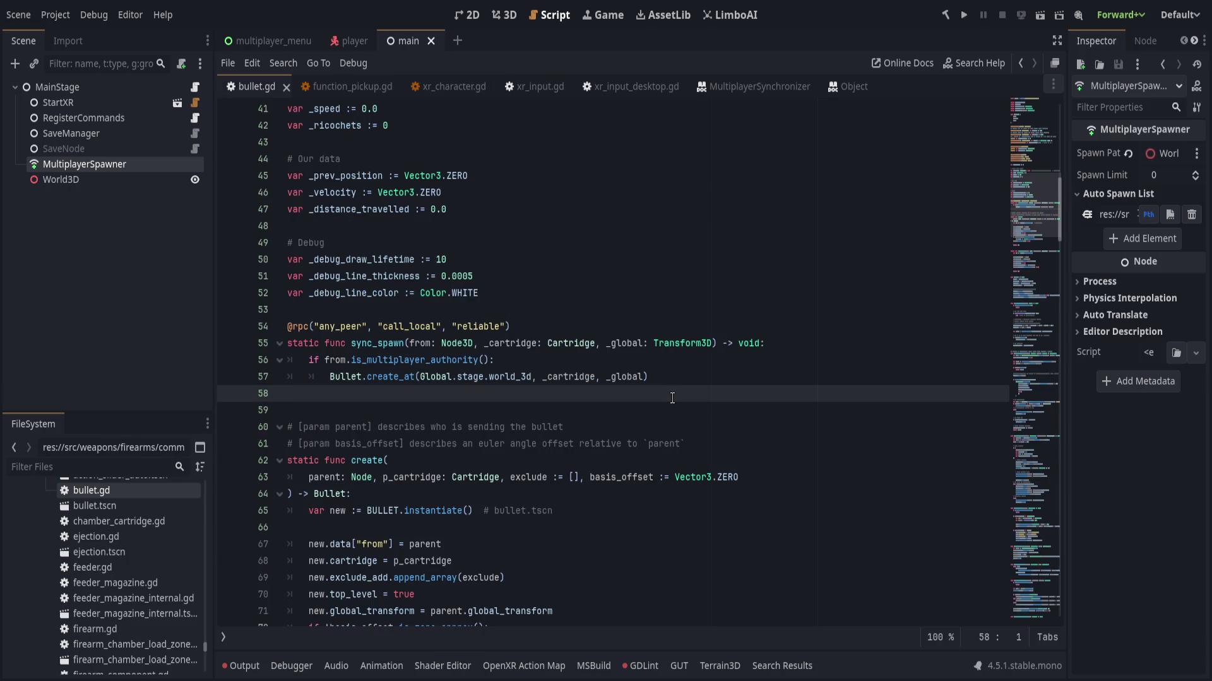
key("Return")
key("Return")
key("Return")
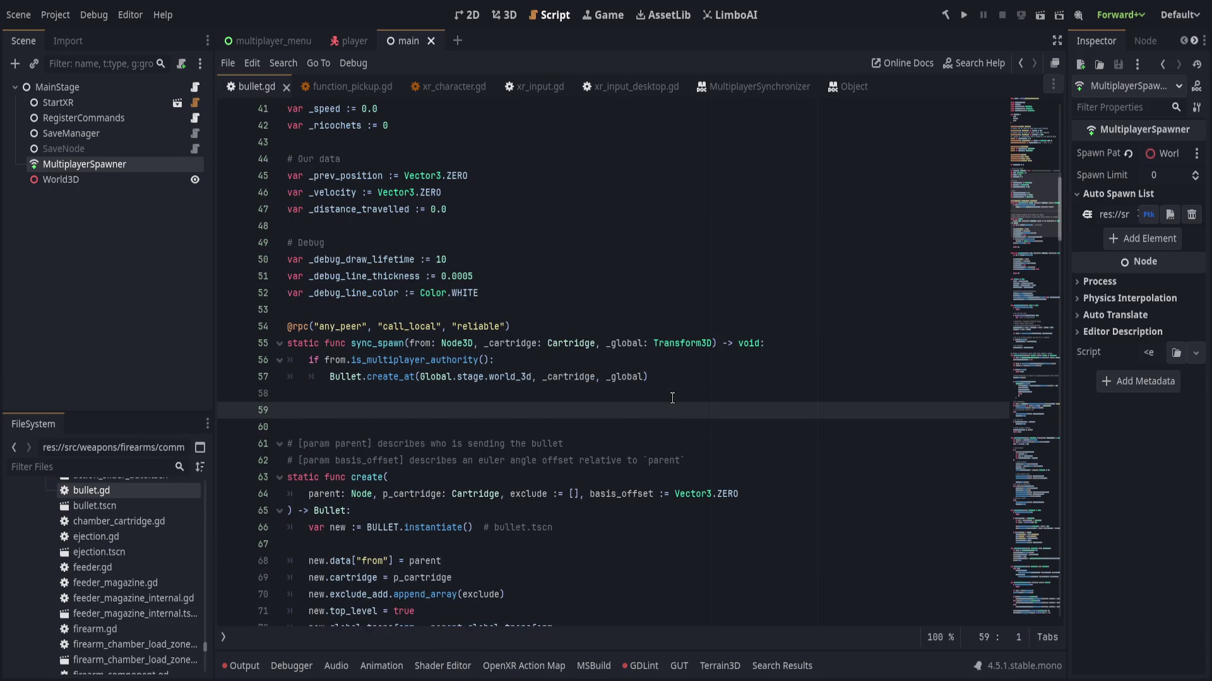
- Declare static func client_spawn(from: Node3D, _cartridge, _global) -> void in bullet.gd
key("Up")
key("Up")
type("static fun")
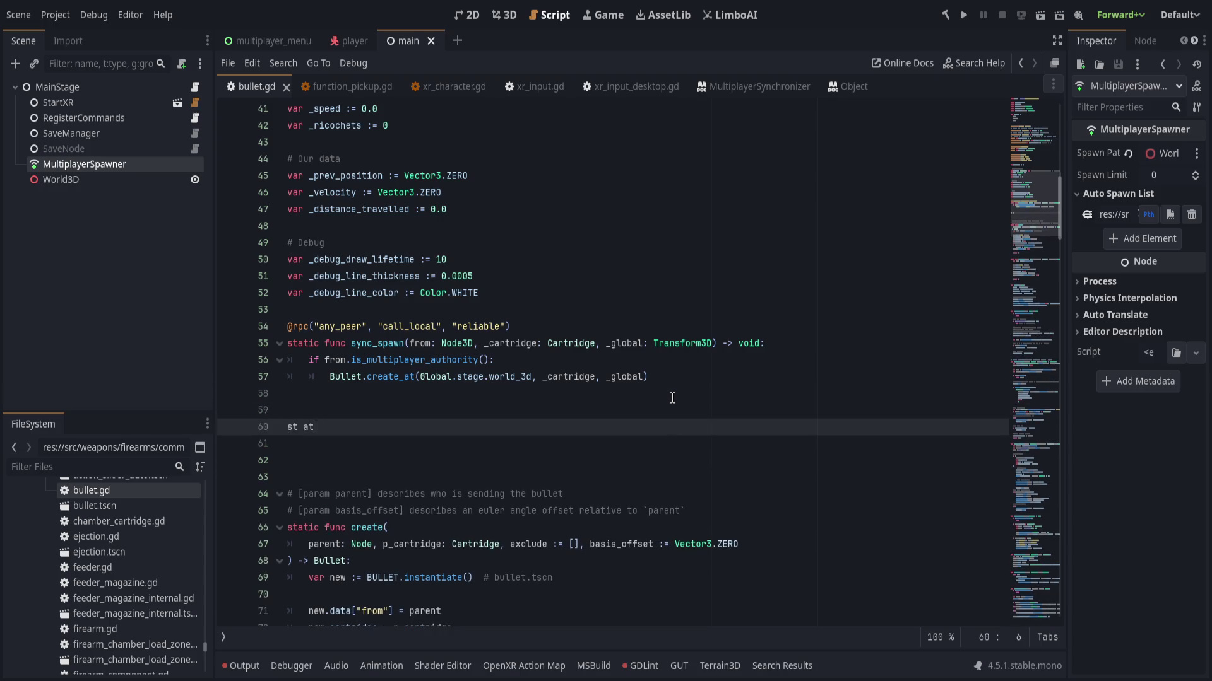
type("c ")
type("client_spawn(f")
type("rom: Node3D")
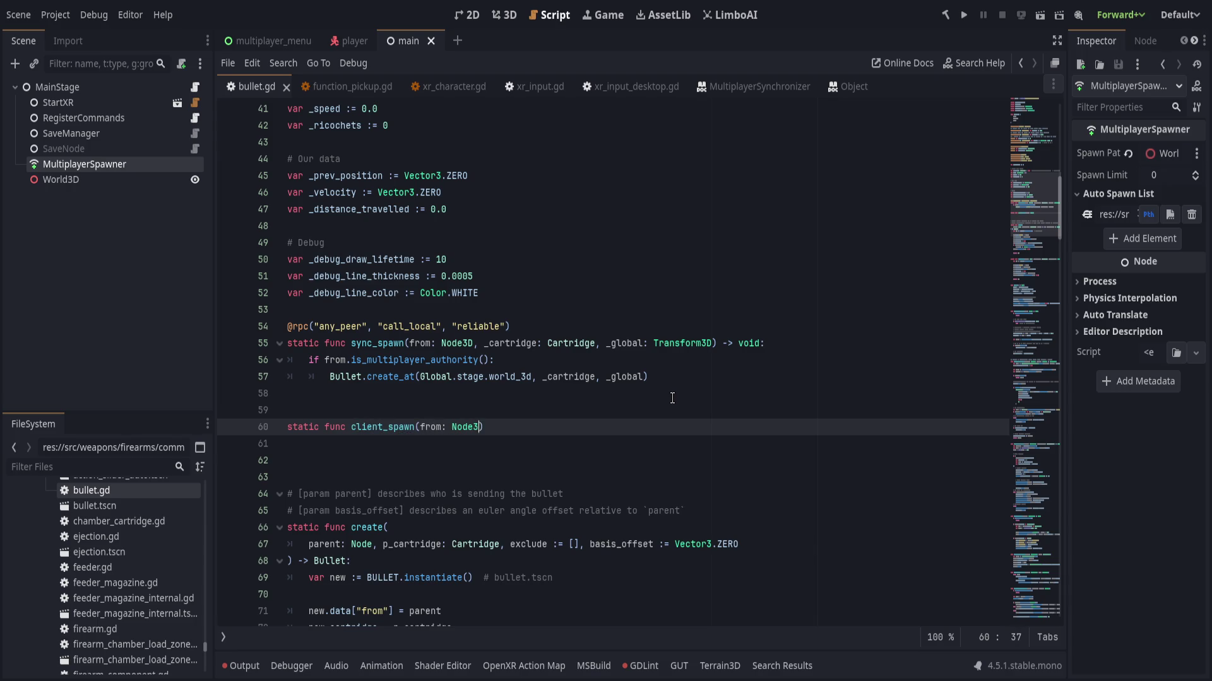
type(", _cartridge")
type(", _global) -")
type("> void:")
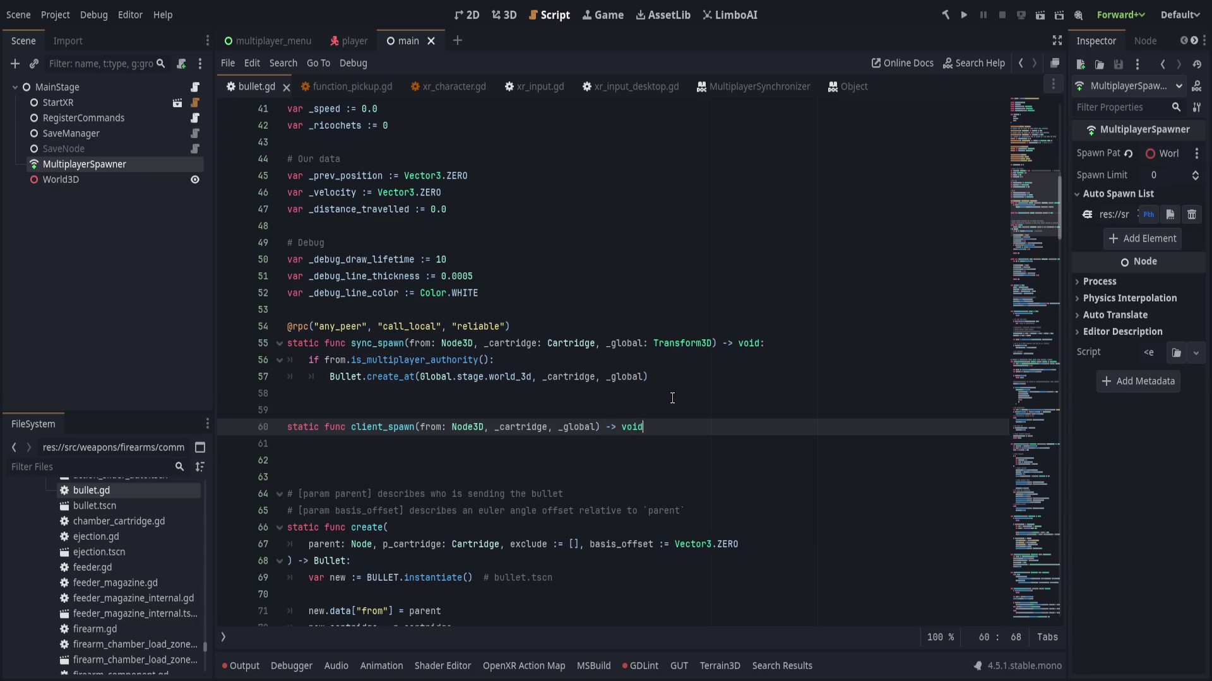
key("Return")
key("Up")
key("Up")
type("@r")
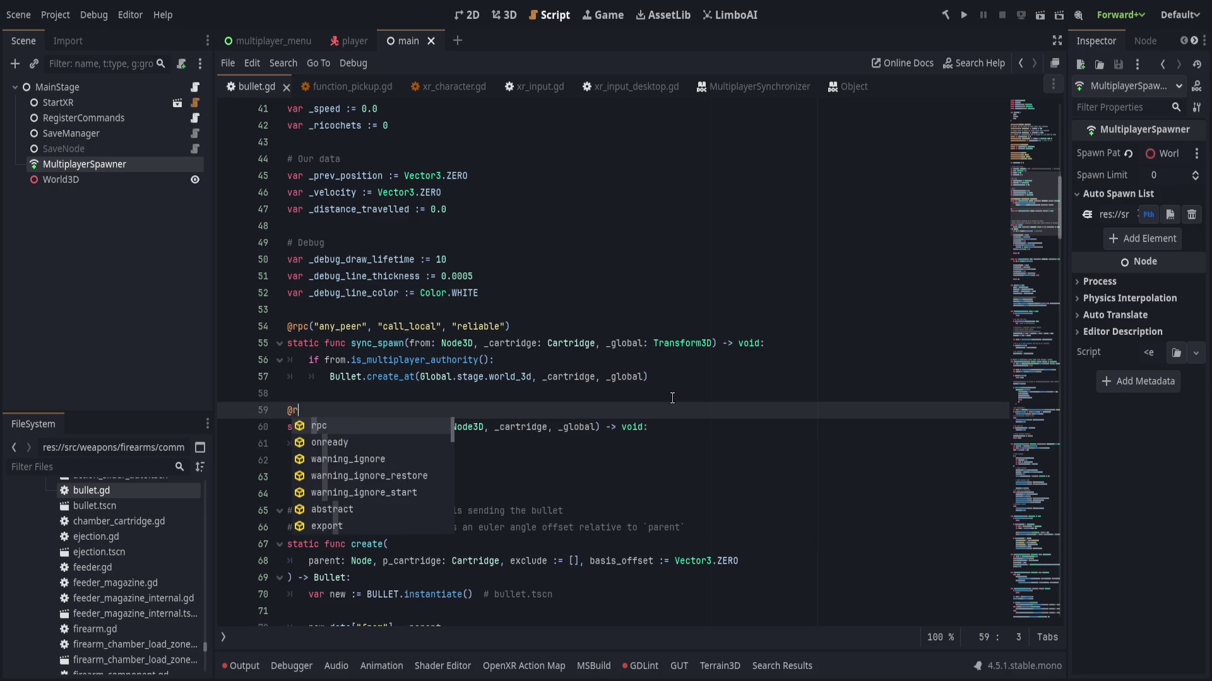
type("pc(\"au")
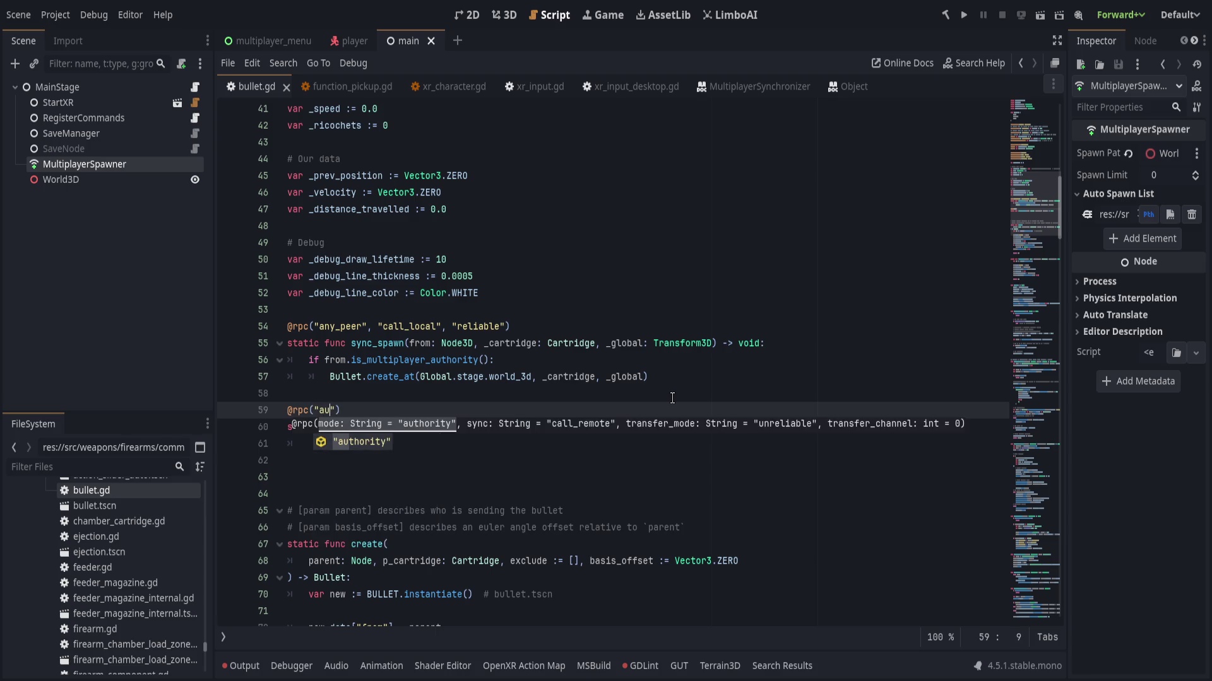
key("Return")
type(", call")
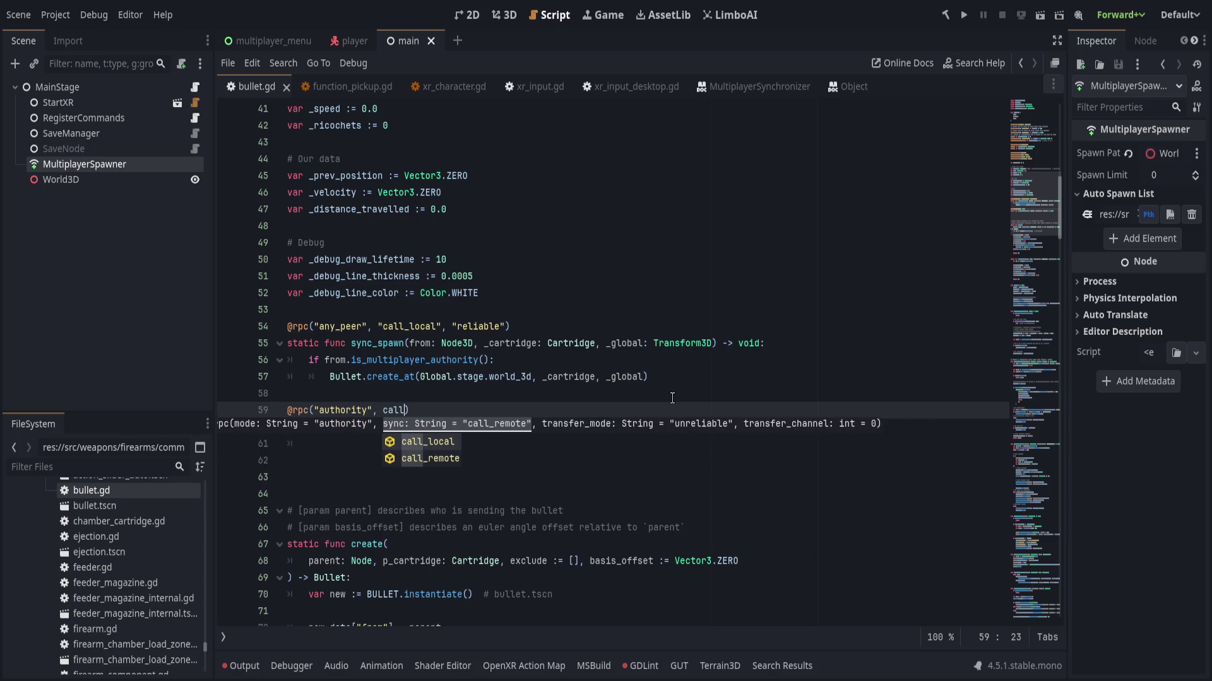
key("BackSpace")
key("BackSpace")
key("BackSpace")
type("\"cal")
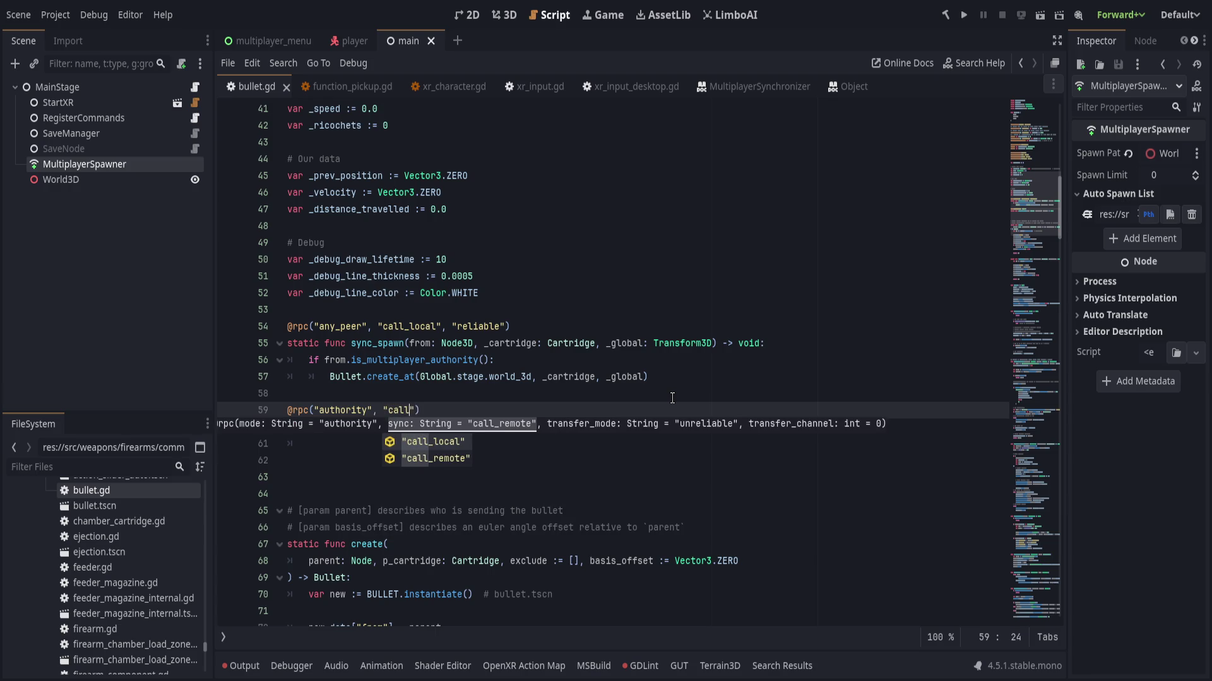
key("Return")
type(",")
key("Return")
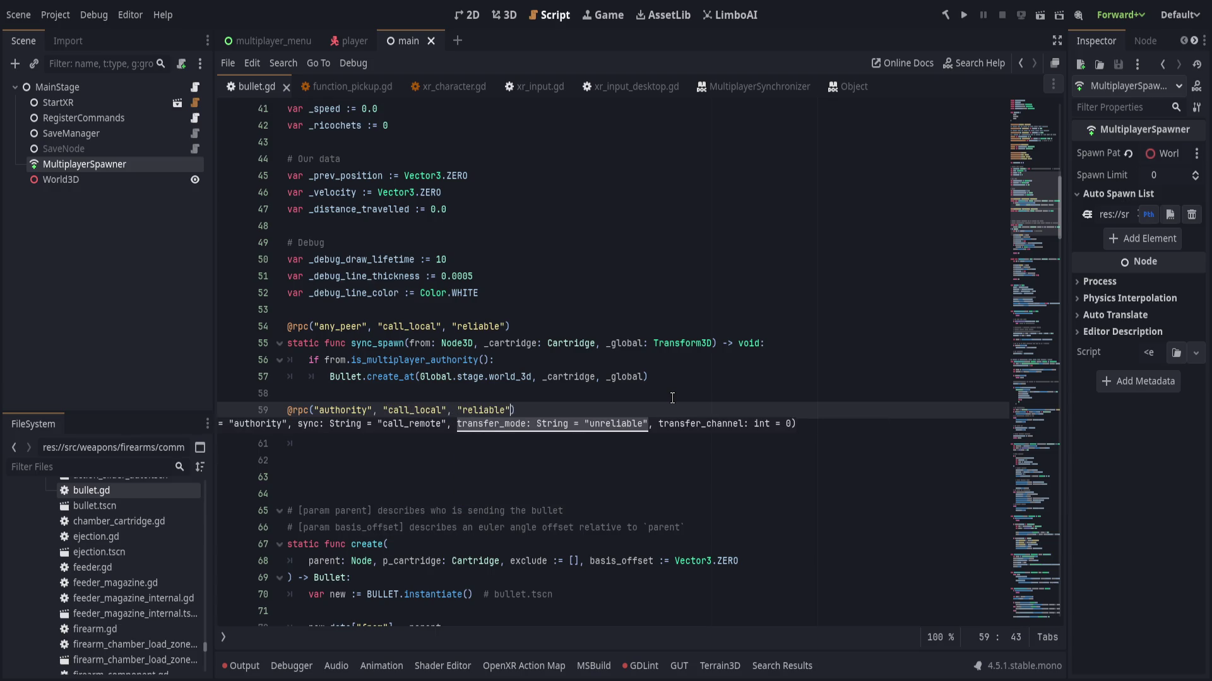
key("Down")
key("Down")
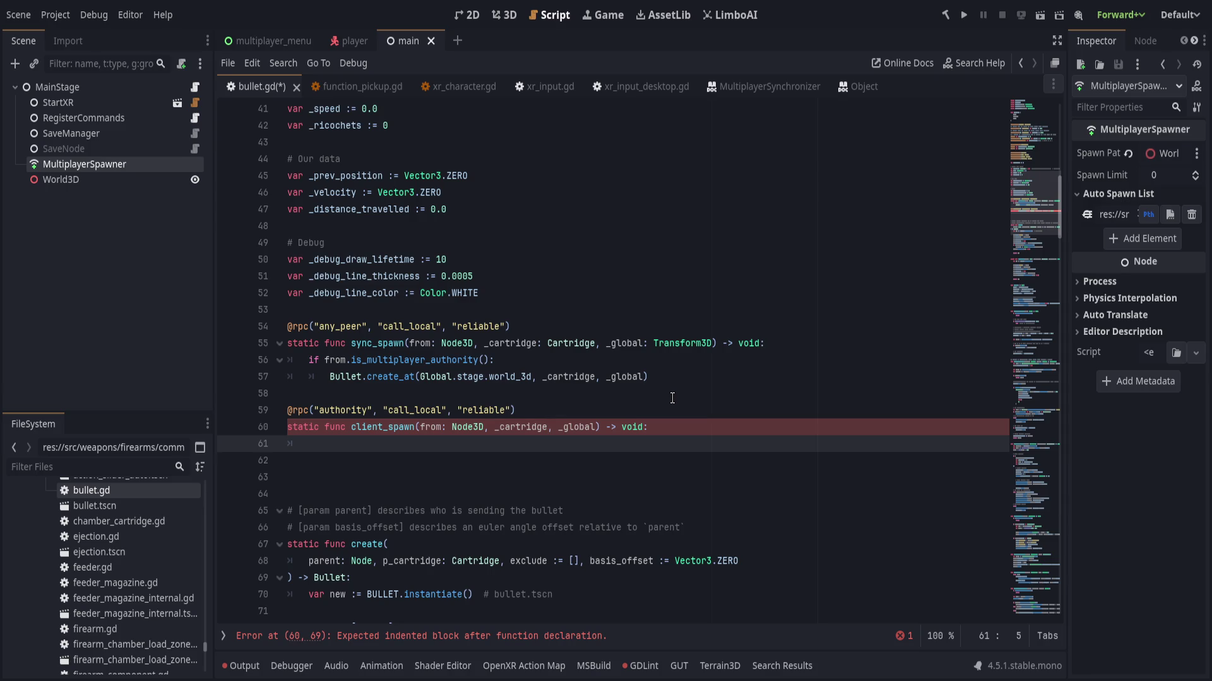
- Give client_spawn the body Bullet.create_at(Global.stage.world_3d, _cartridge, _global) and save bullet.gd
type("Bullet.c")
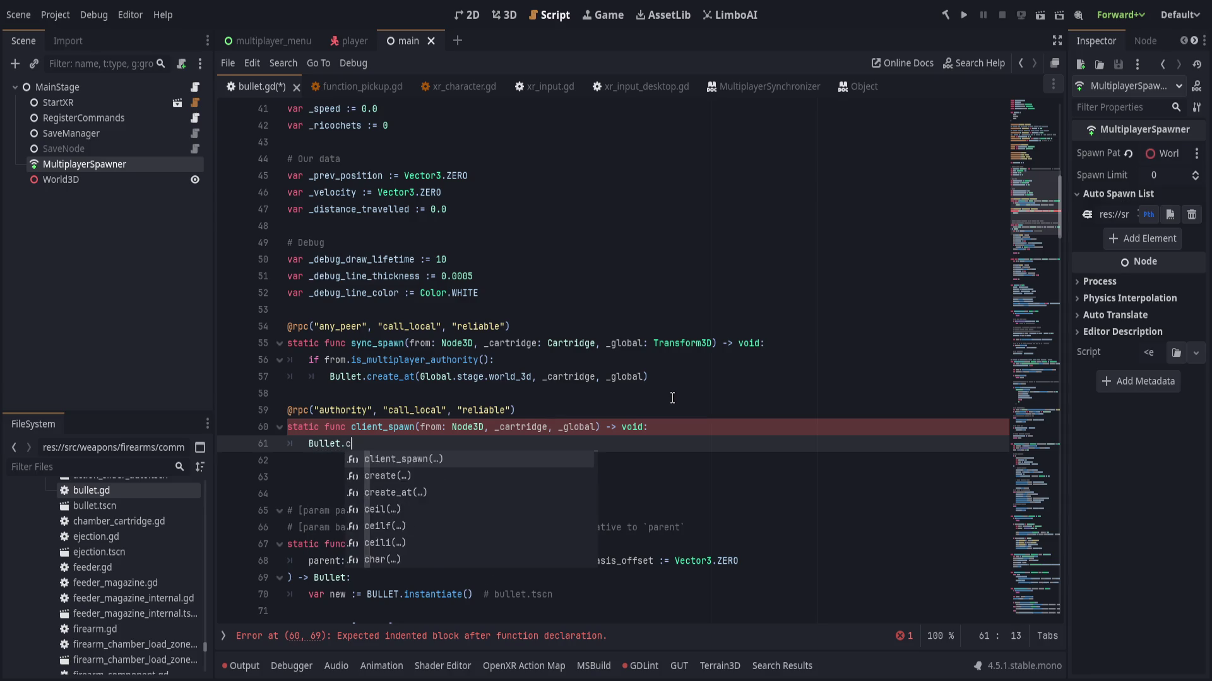
type("reate_a")
key("Return")
key("Escape")
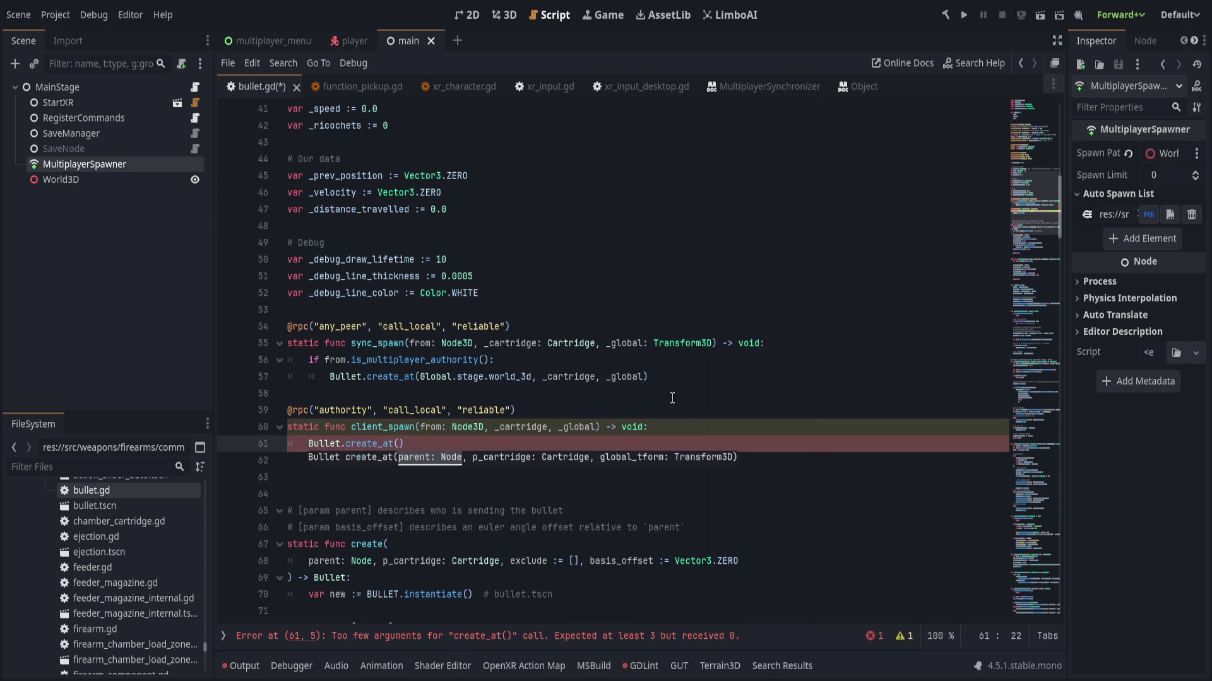
type("Global.stag")
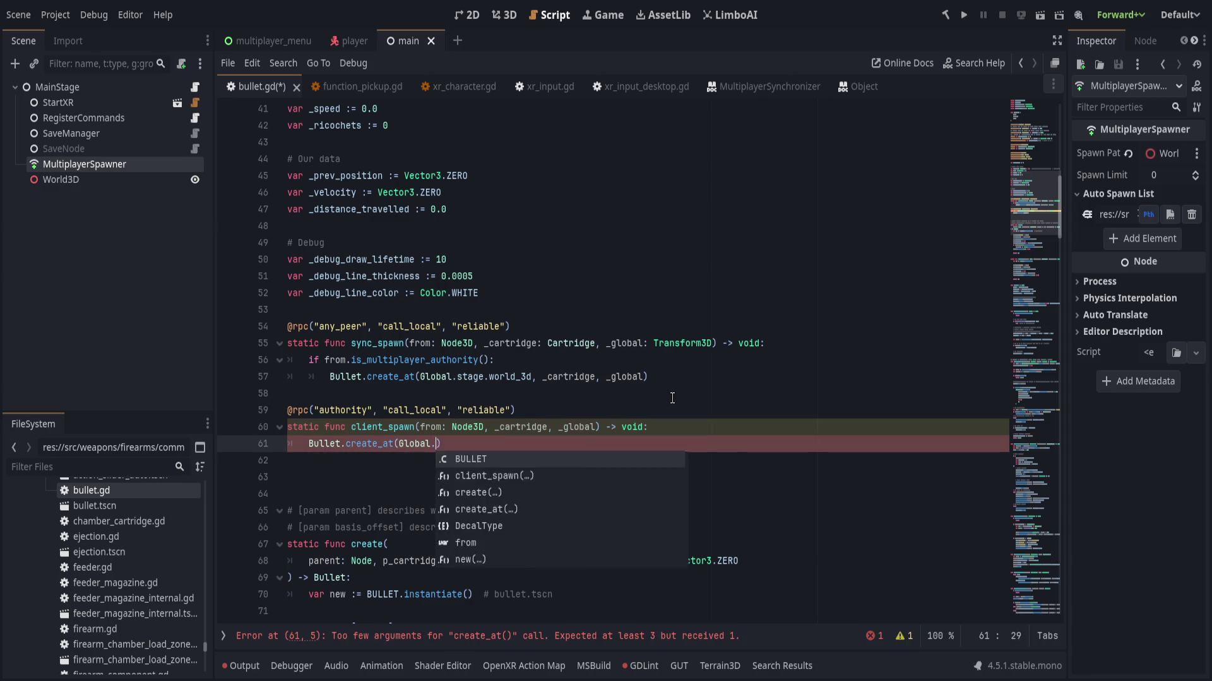
type("e.wor")
key("Return")
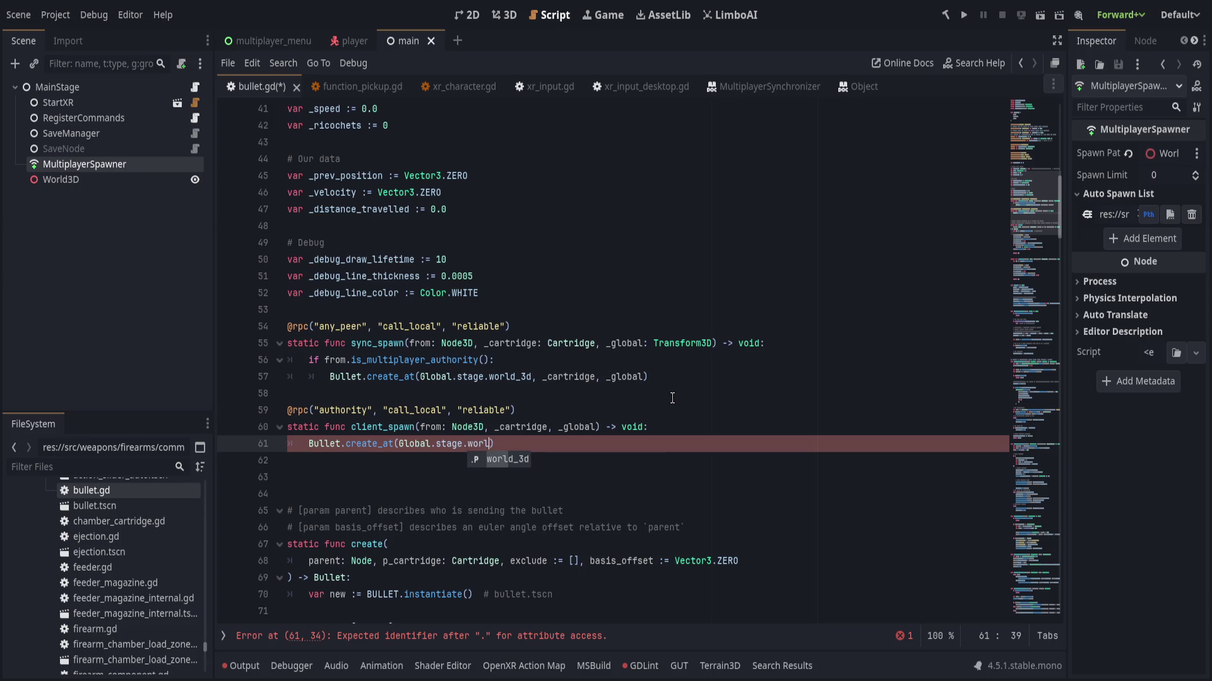
type(", _cartridge, ")
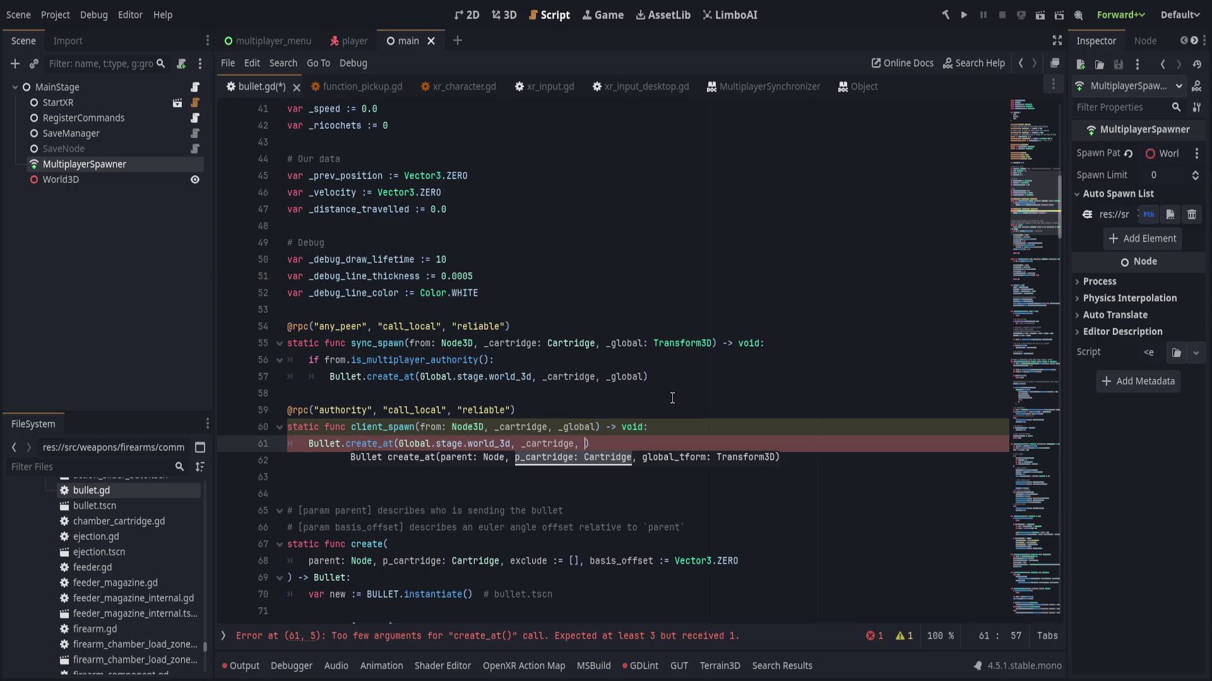
type("_global)")
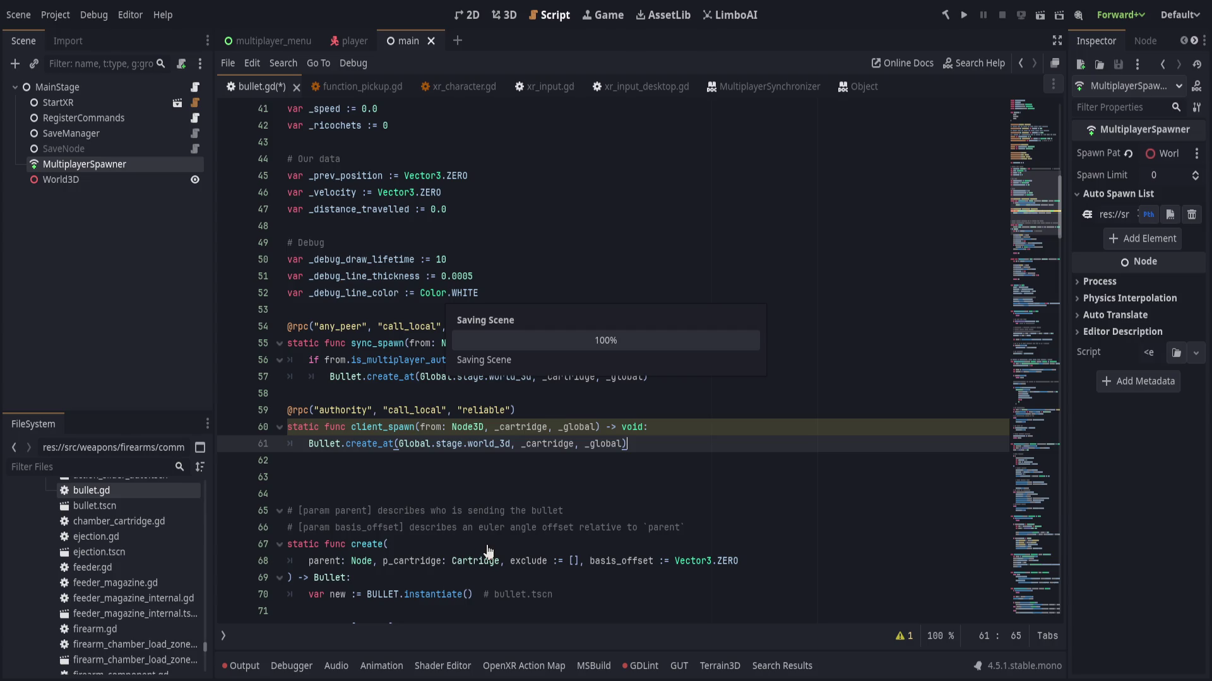
key("ctrl+s")
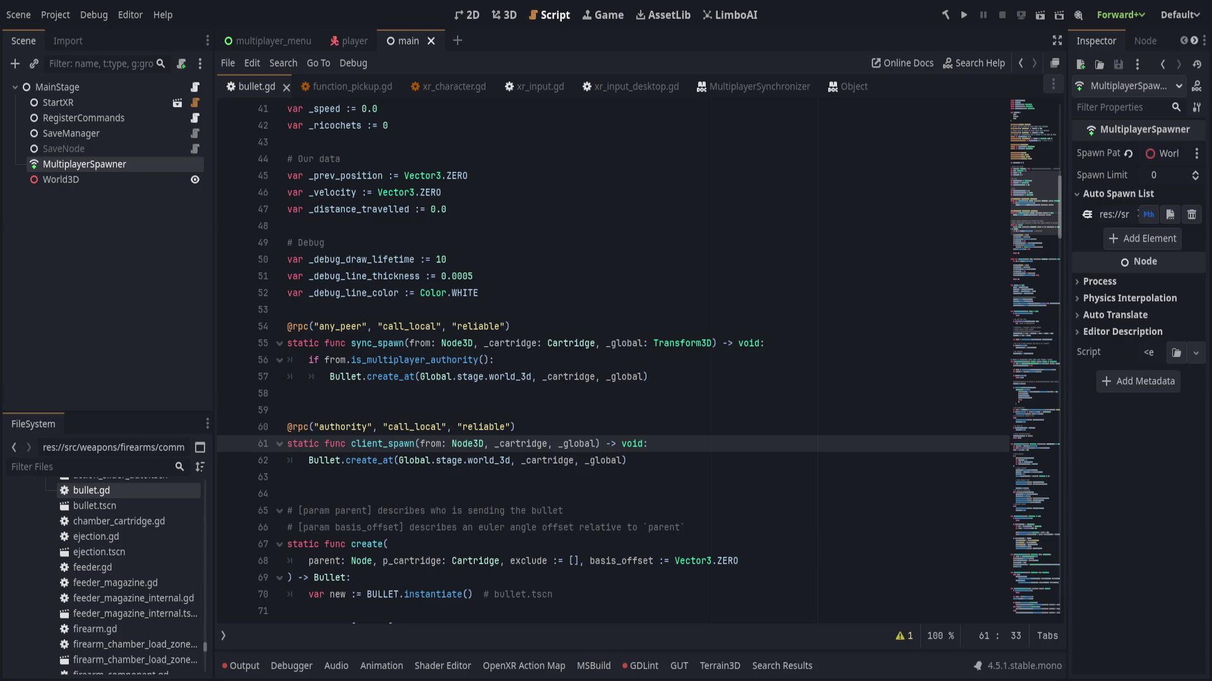
- Remove the from: Node3D parameter from client_spawn and save bullet.gd
triple_click(749, 443)
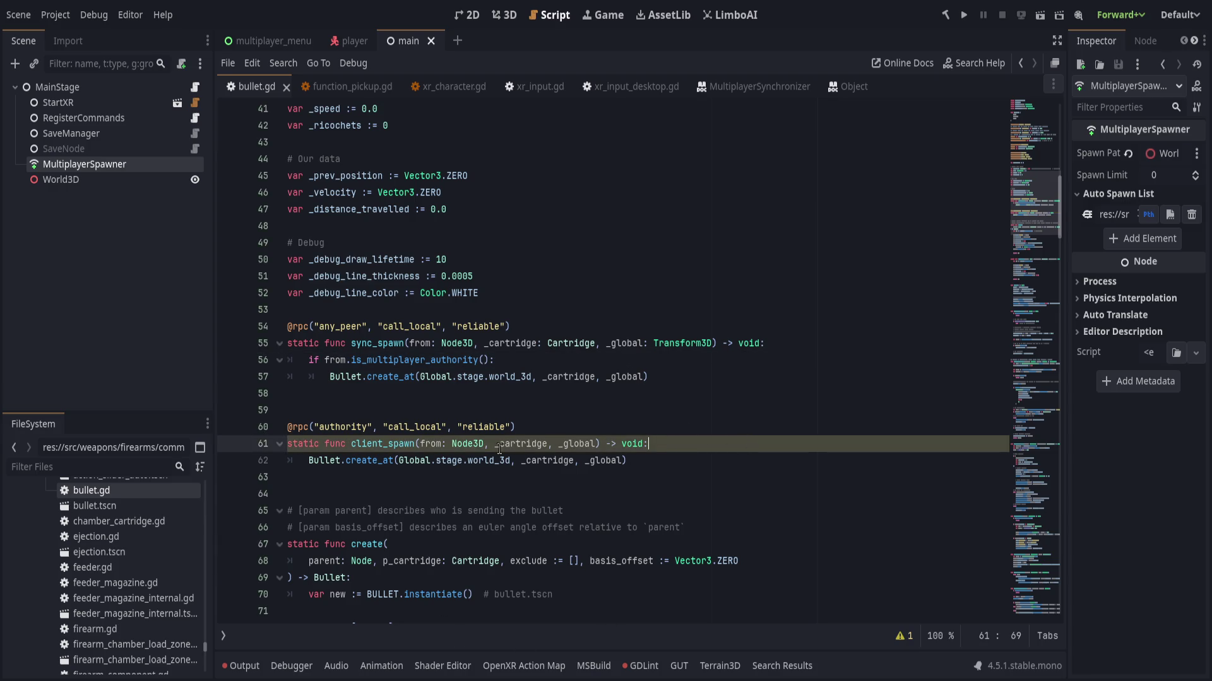
double_click(432, 444)
left_click_drag(421, 444, 495, 444)
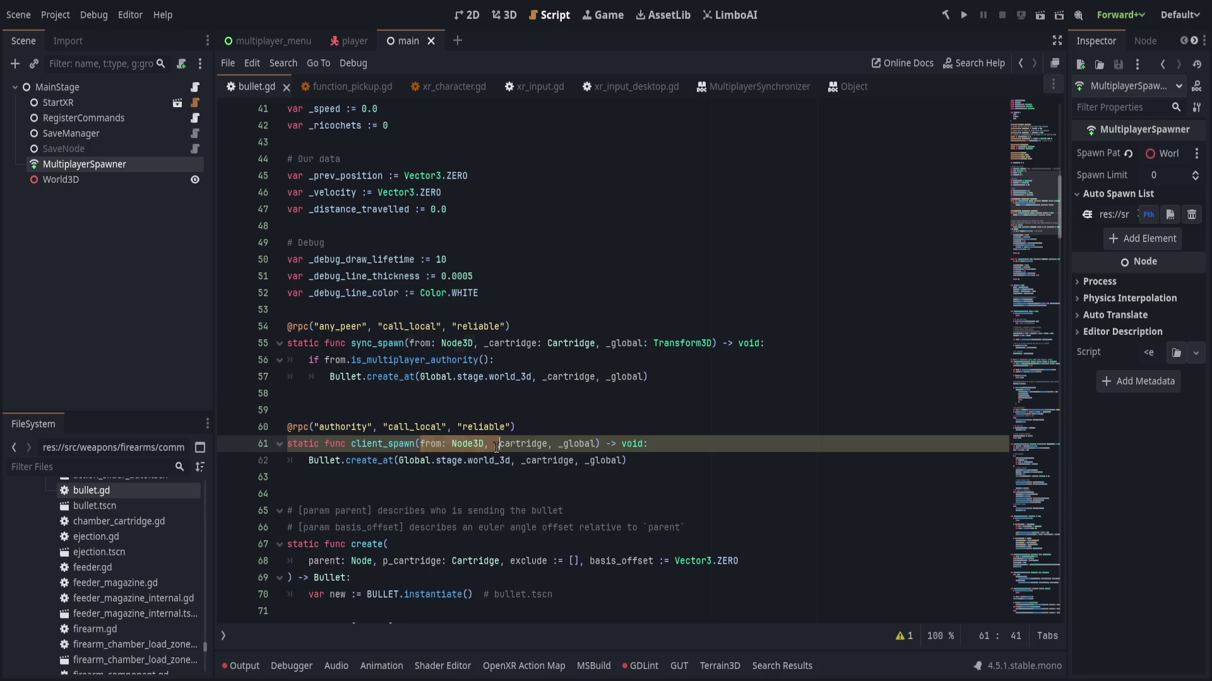
key("BackSpace")
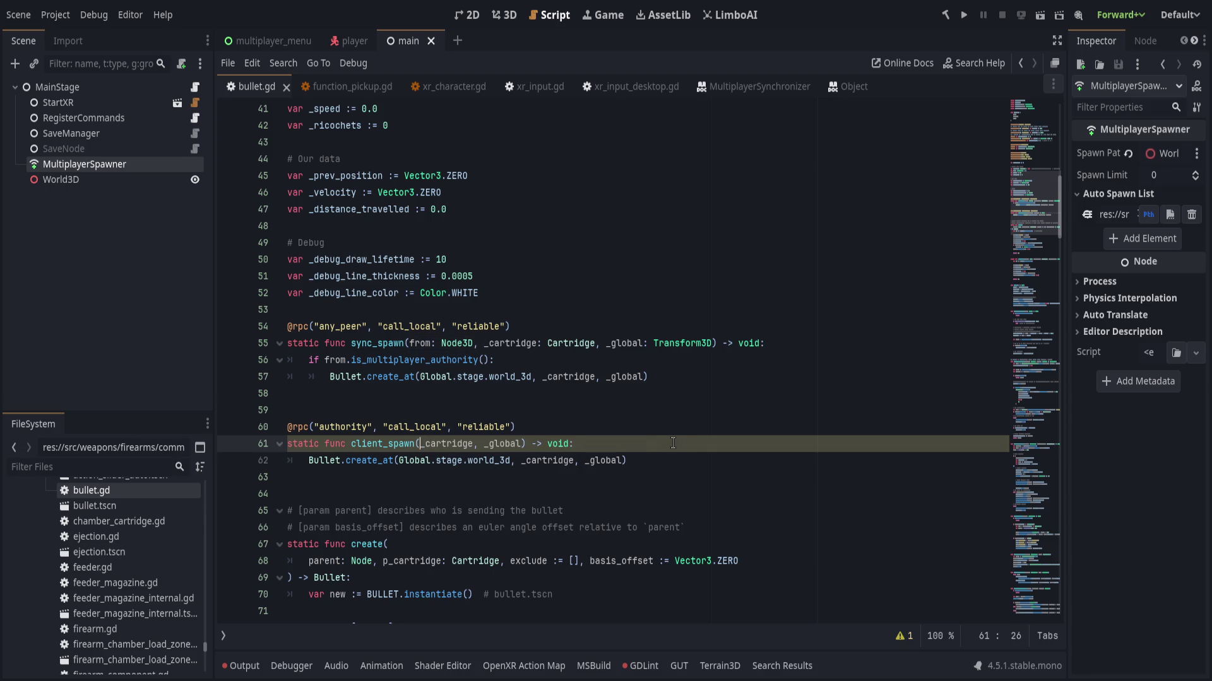
key("ctrl+s")
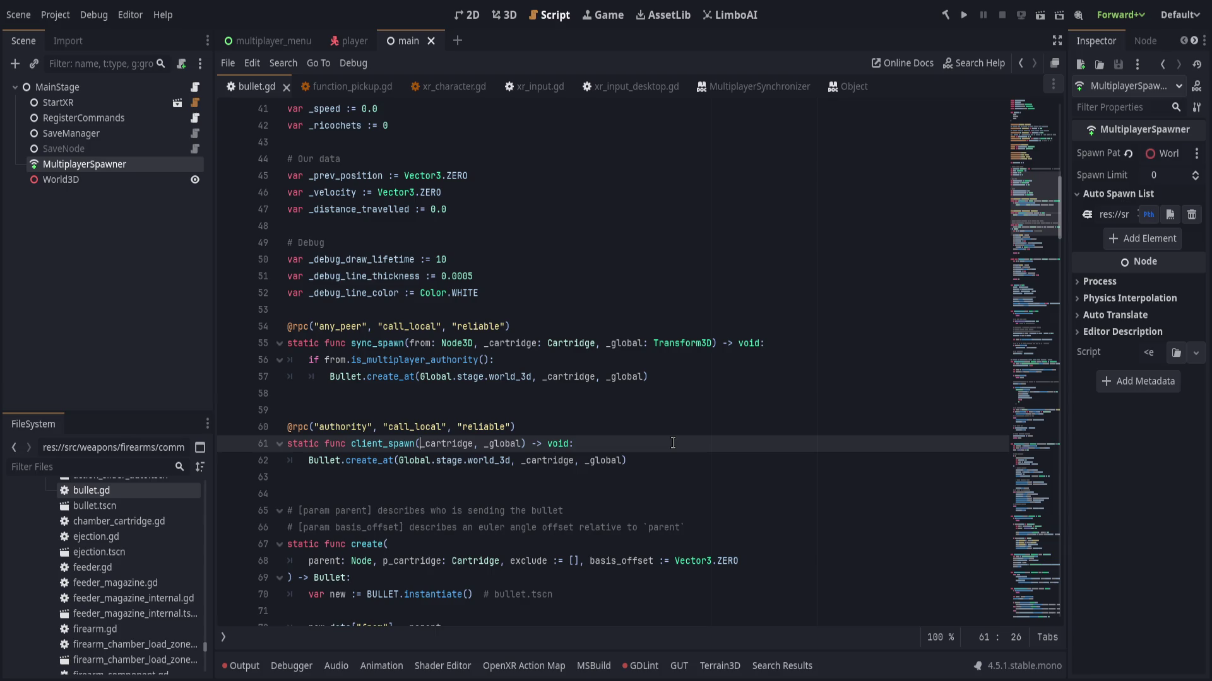
left_click(557, 431)
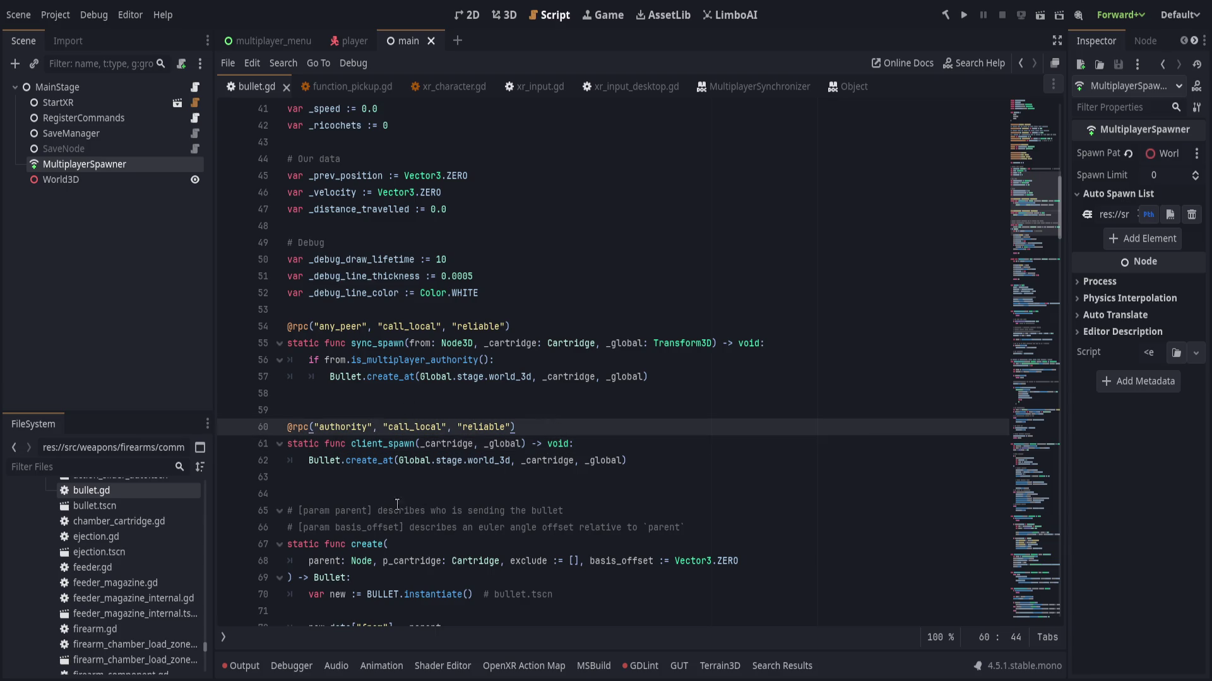
left_click(426, 444)
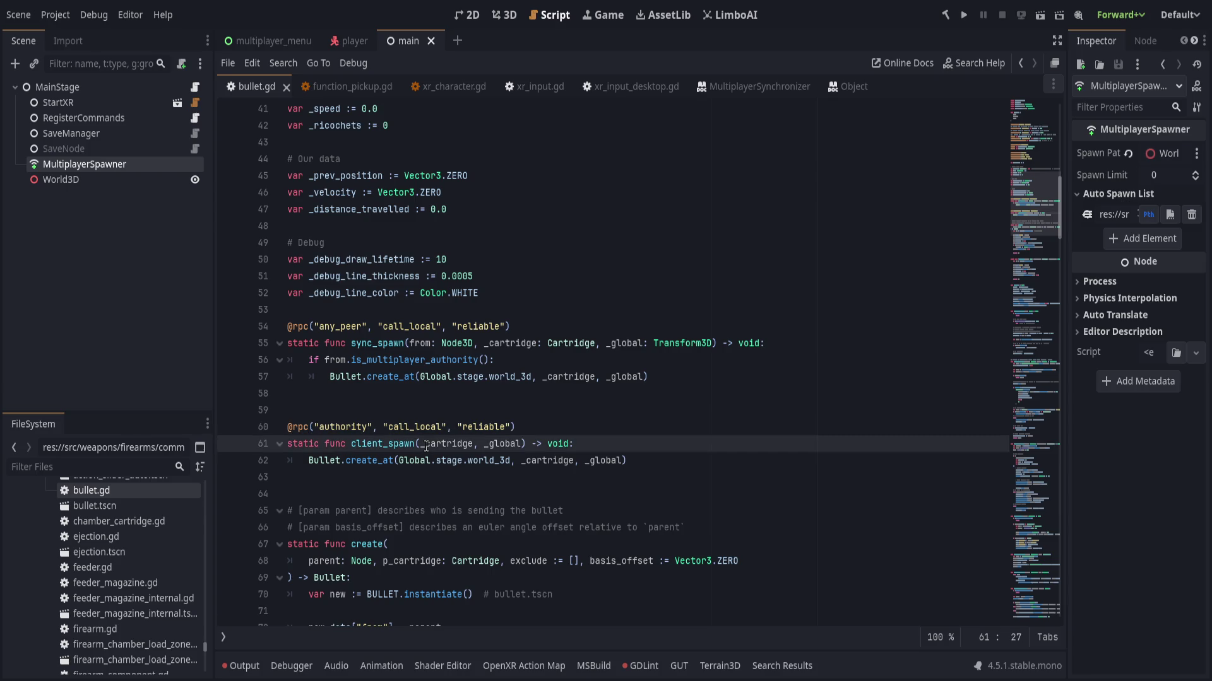
left_click(554, 409)
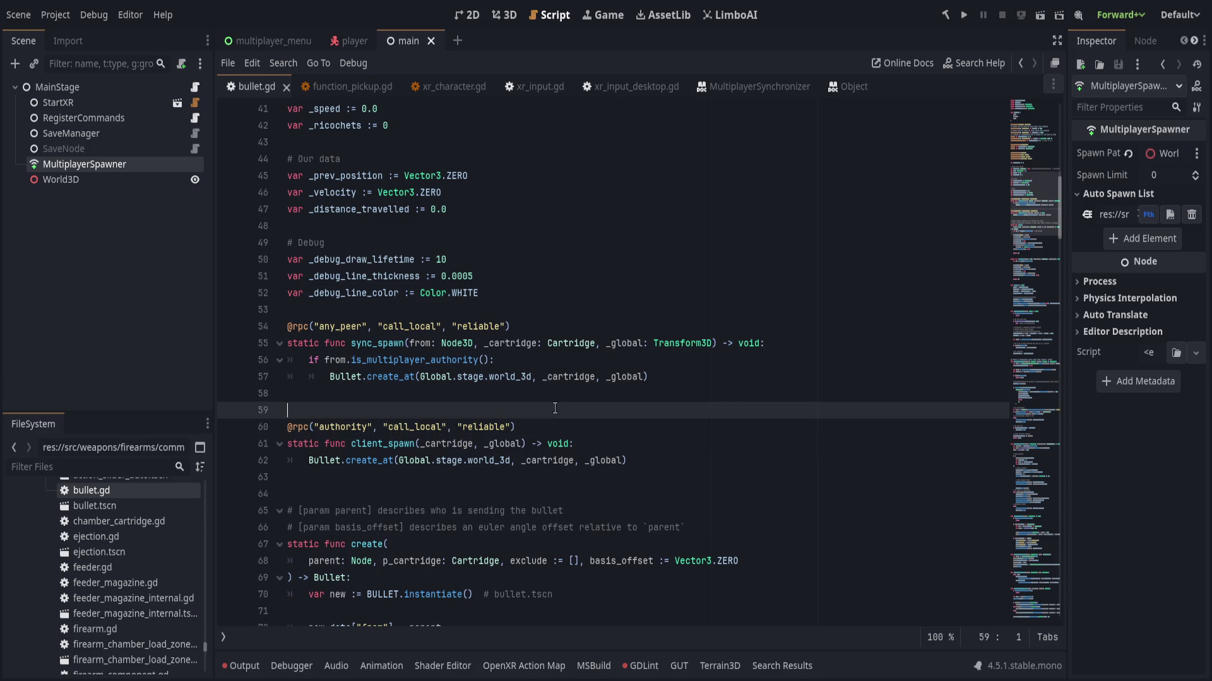
- Under xr_character.gd's action_primary check, add Bullet.client_spawn.rpc_id(1, A_9_MM_FMJ, camera.global_transform)
left_click(444, 87)
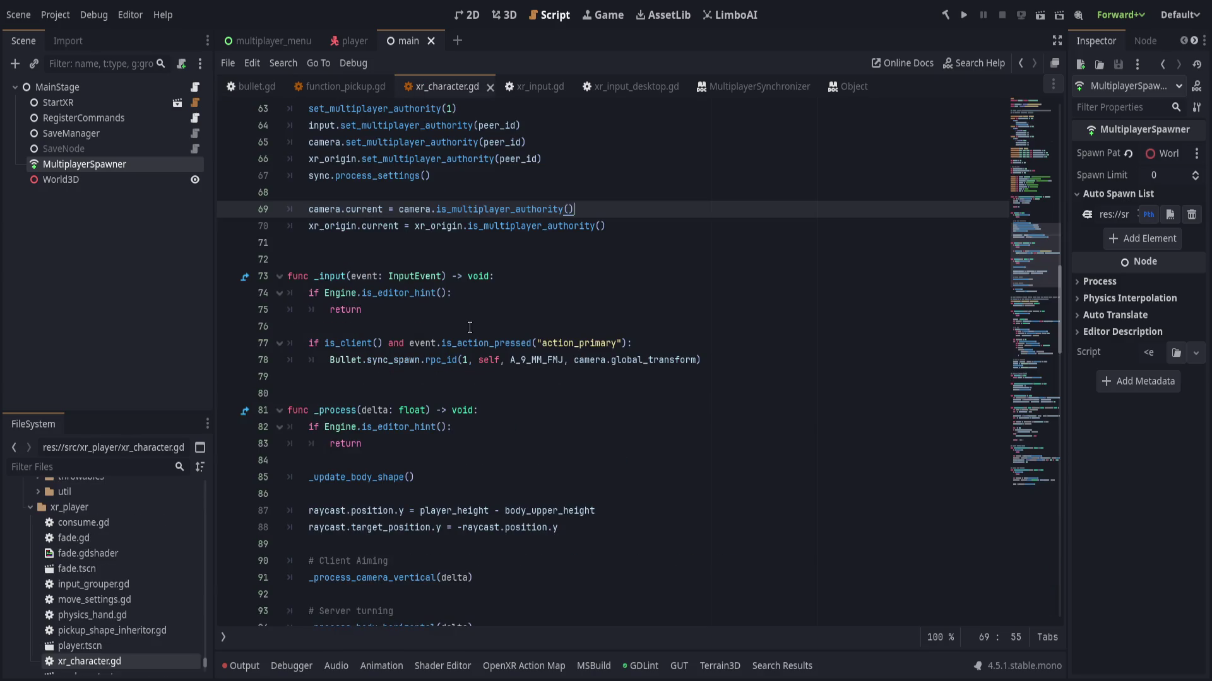
scroll(485, 411, "up", 1)
left_click(695, 397)
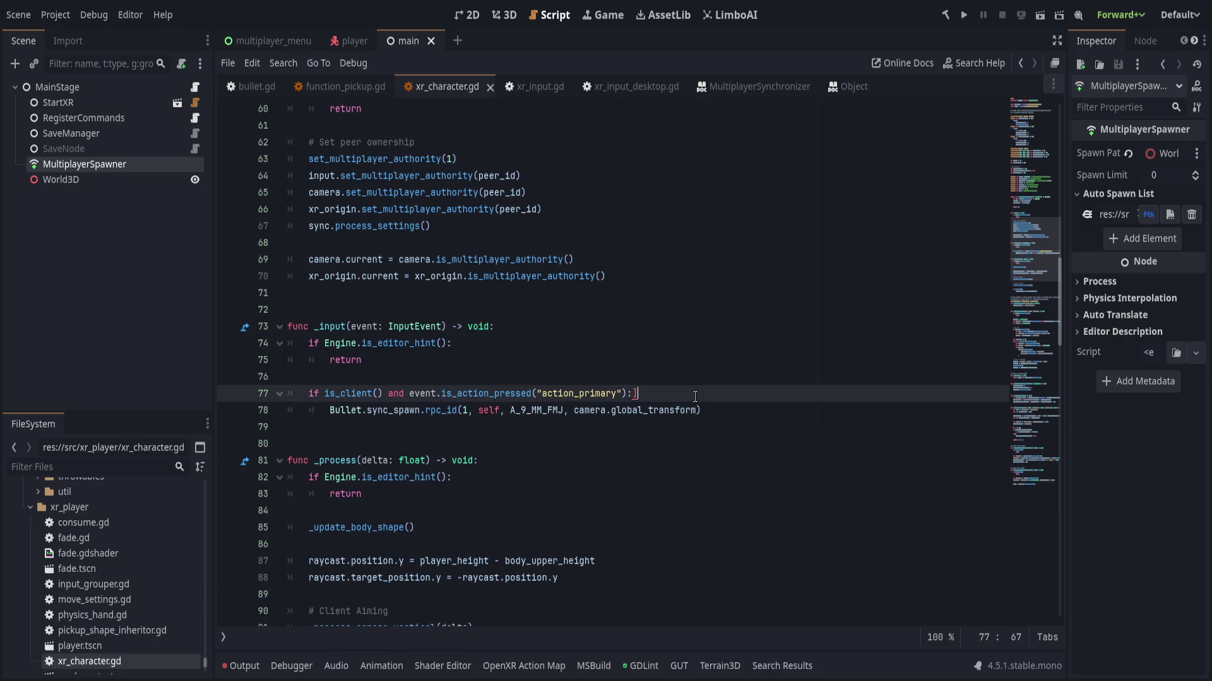
key("Return")
type("Bullet.")
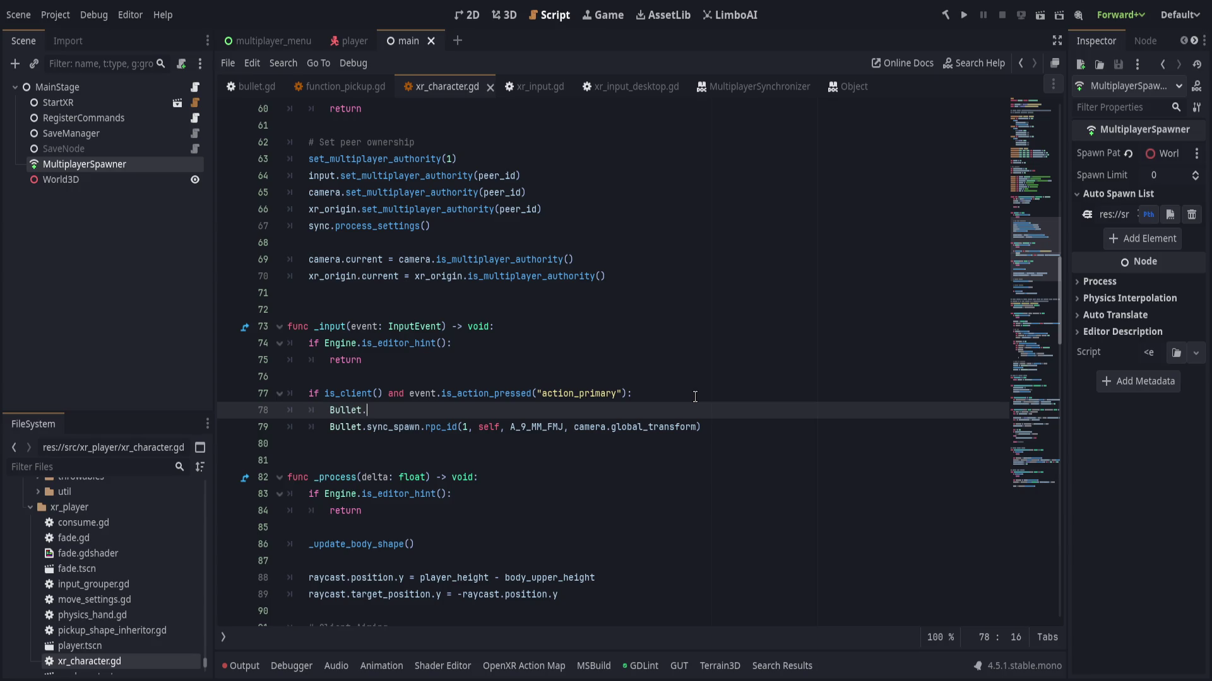
type("cli")
key("Return")
key("BackSpace")
type(".rpc_id")
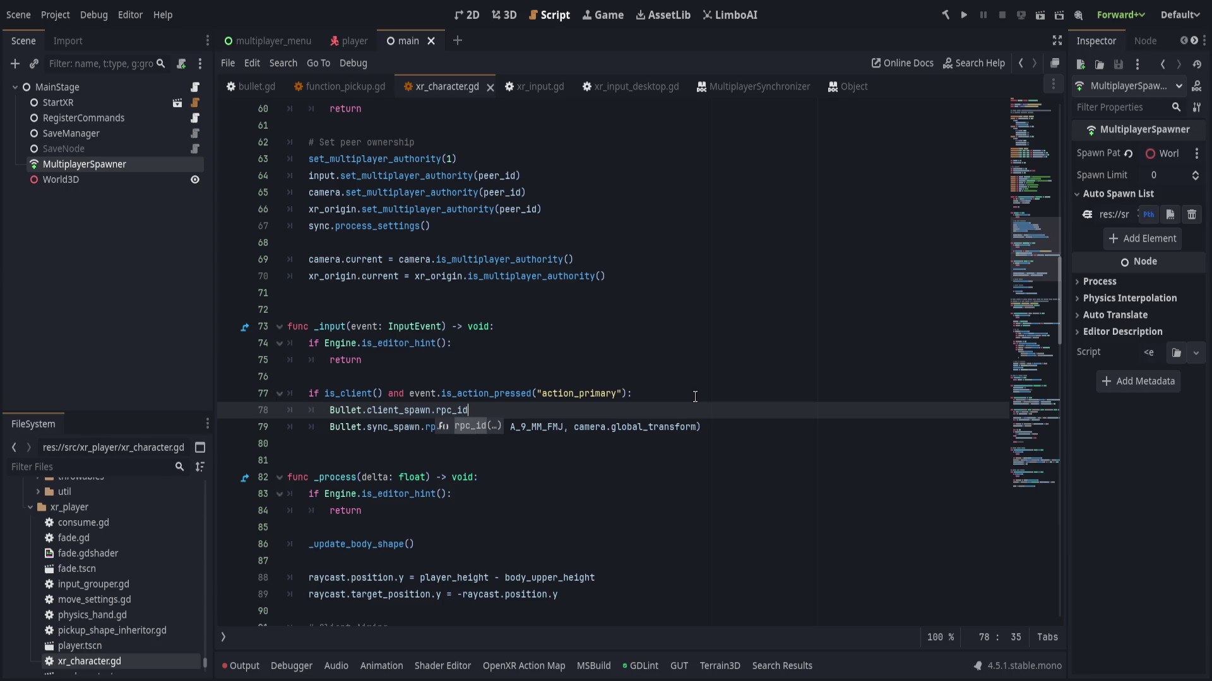
type("(1, ")
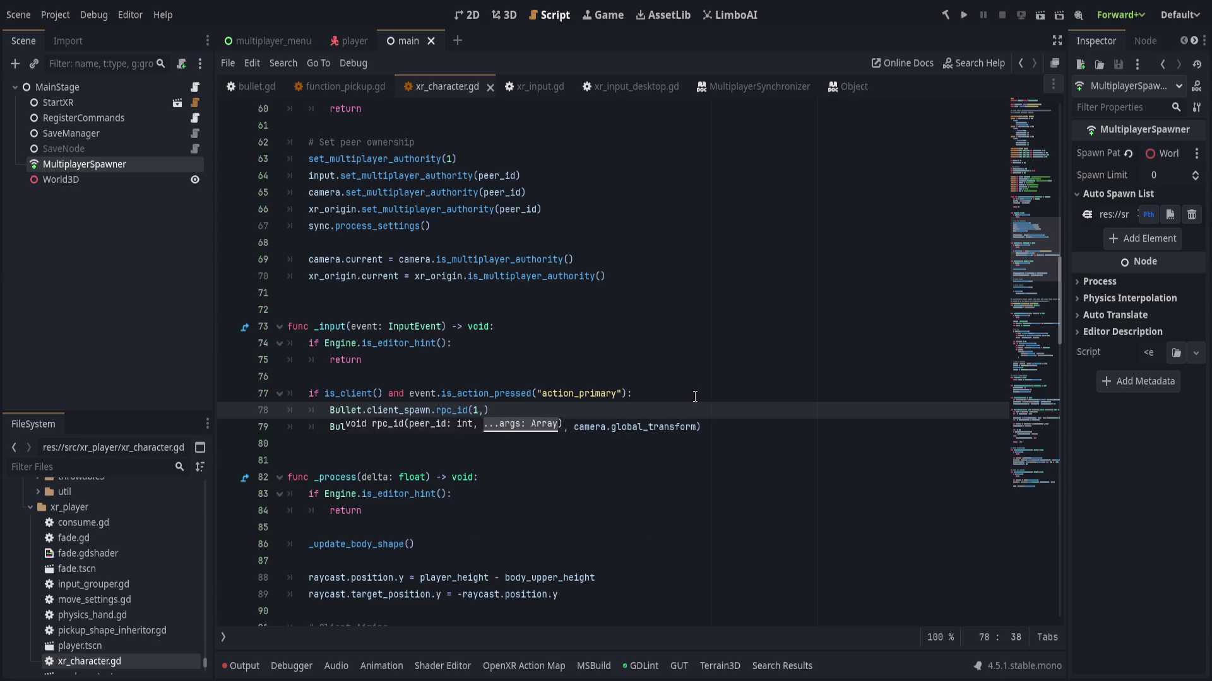
type("A_")
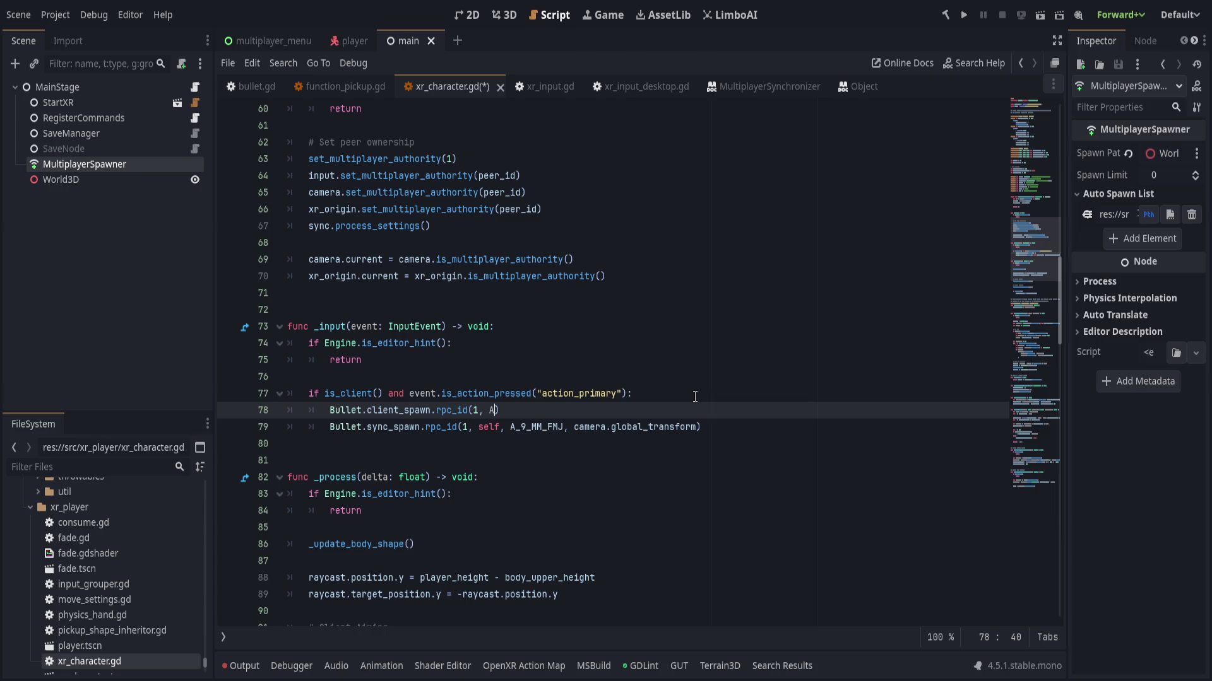
key("Return")
type(", ")
type("camera.global_t")
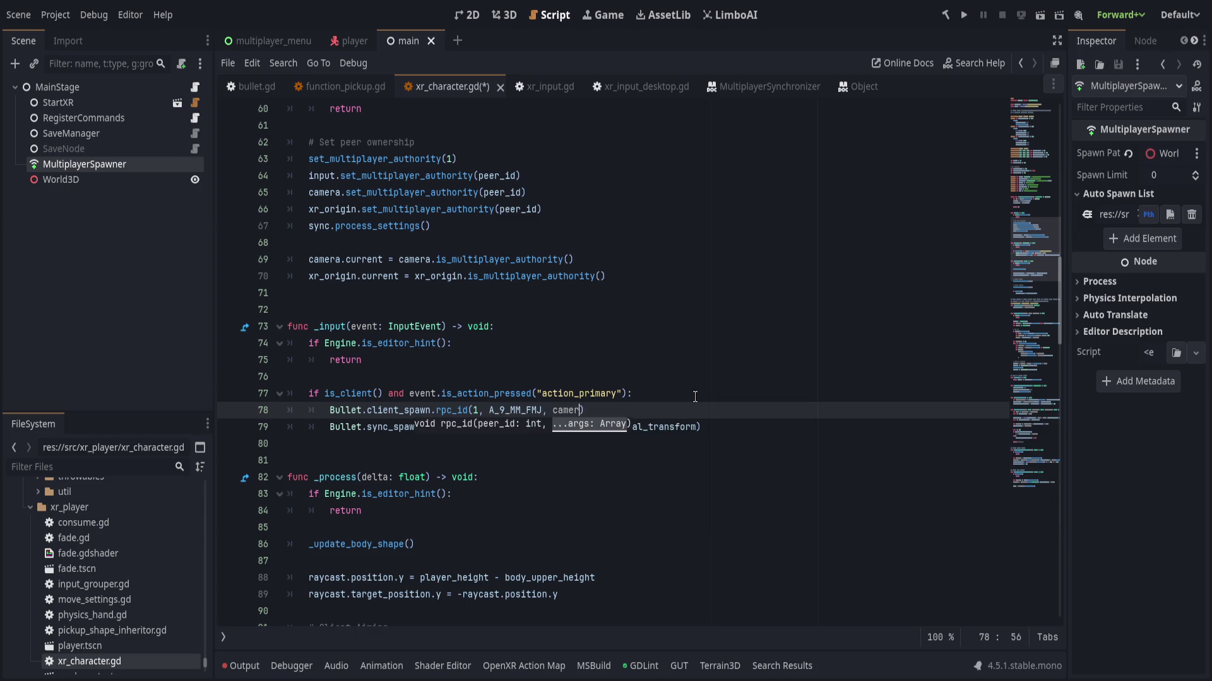
type("ransform)")
scroll(677, 395, "up", 1)
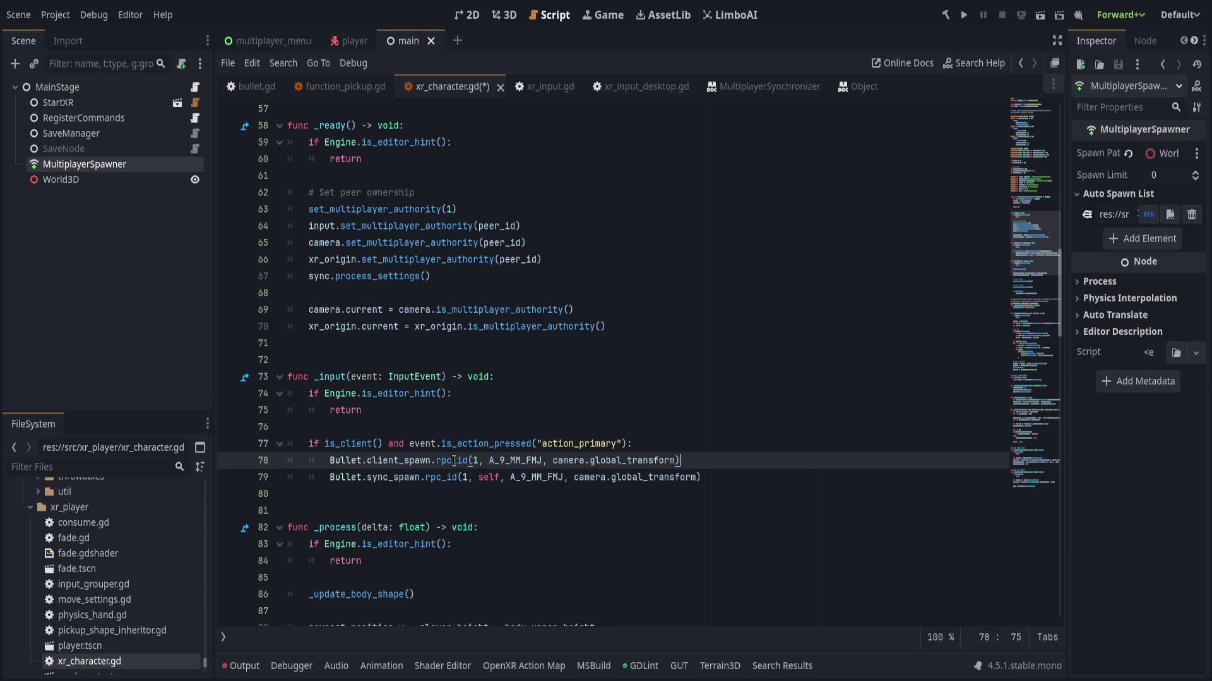
- Rename client_spawn to server_spawn in bullet.gd
left_click(229, 83)
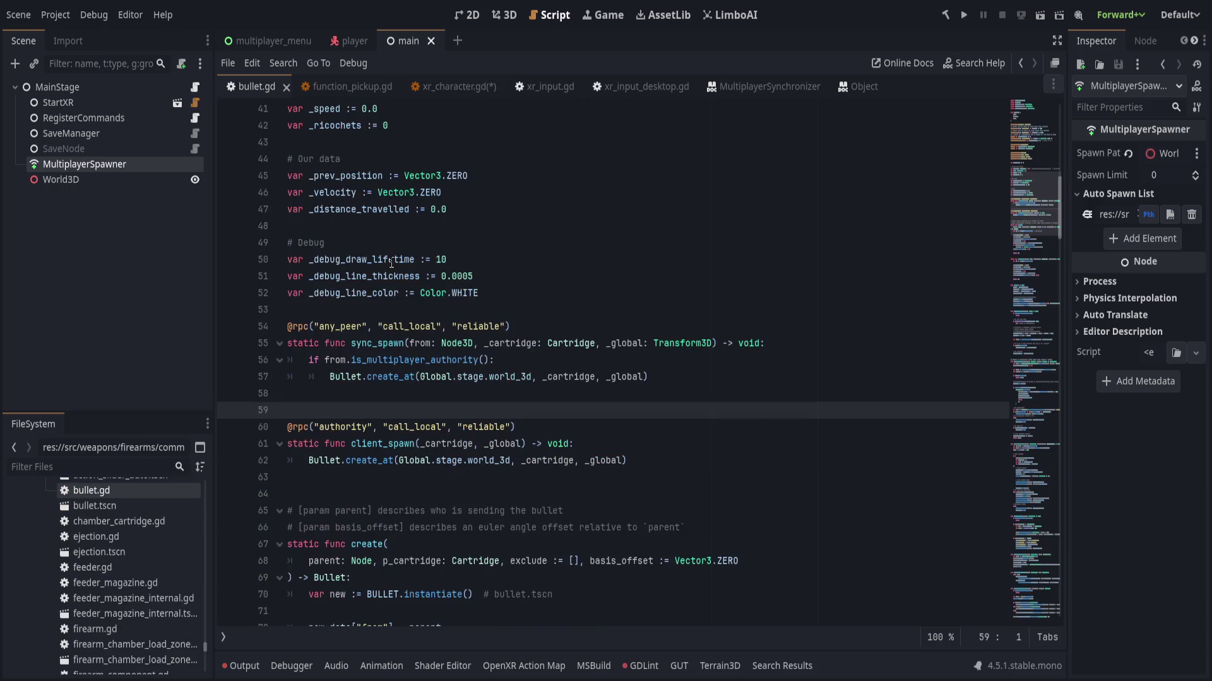
double_click(355, 447)
type("server")
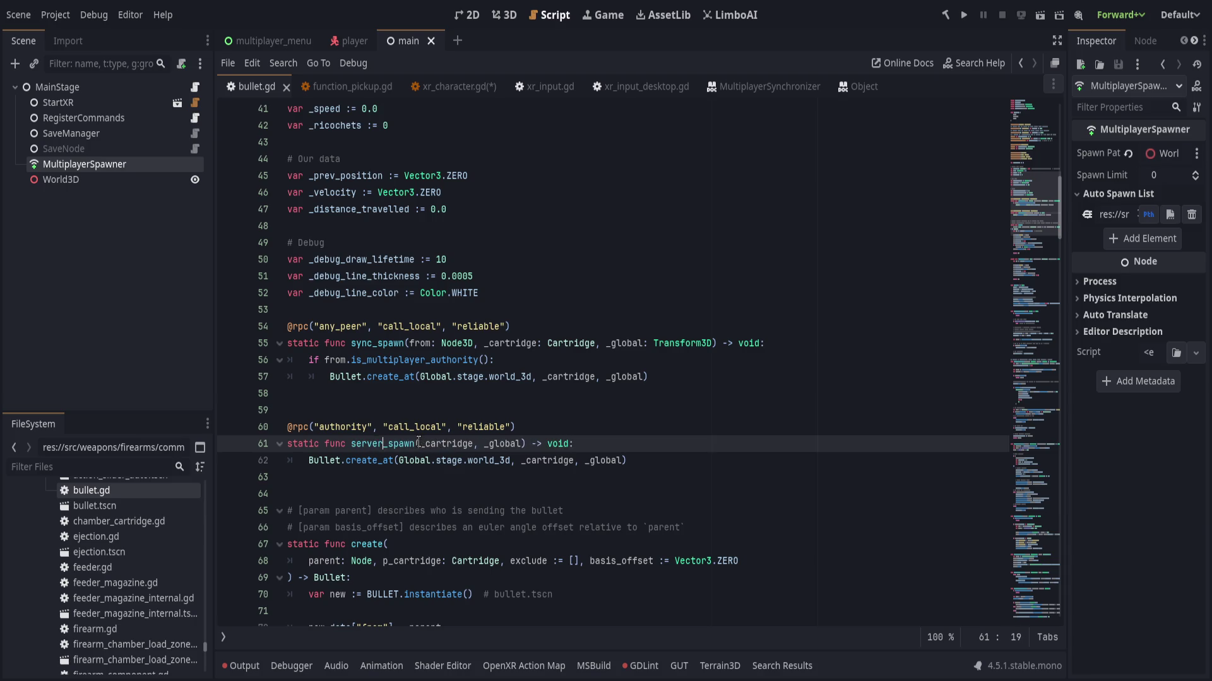
key("ctrl+Right")
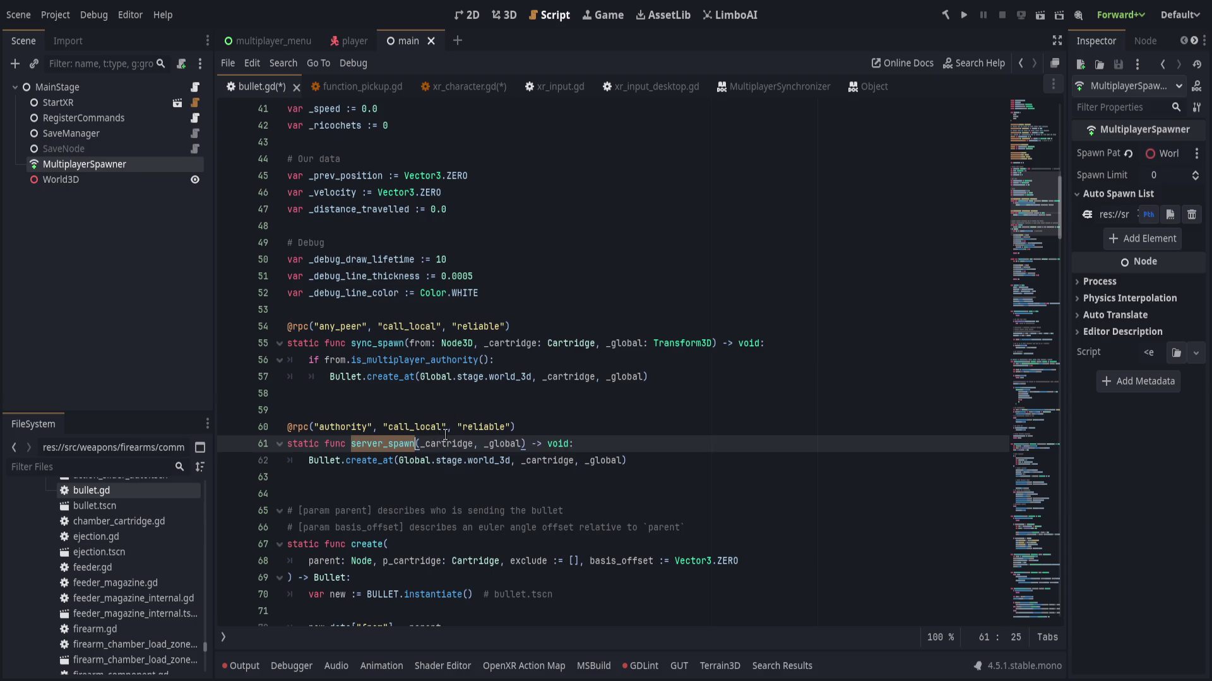
left_click(479, 399)
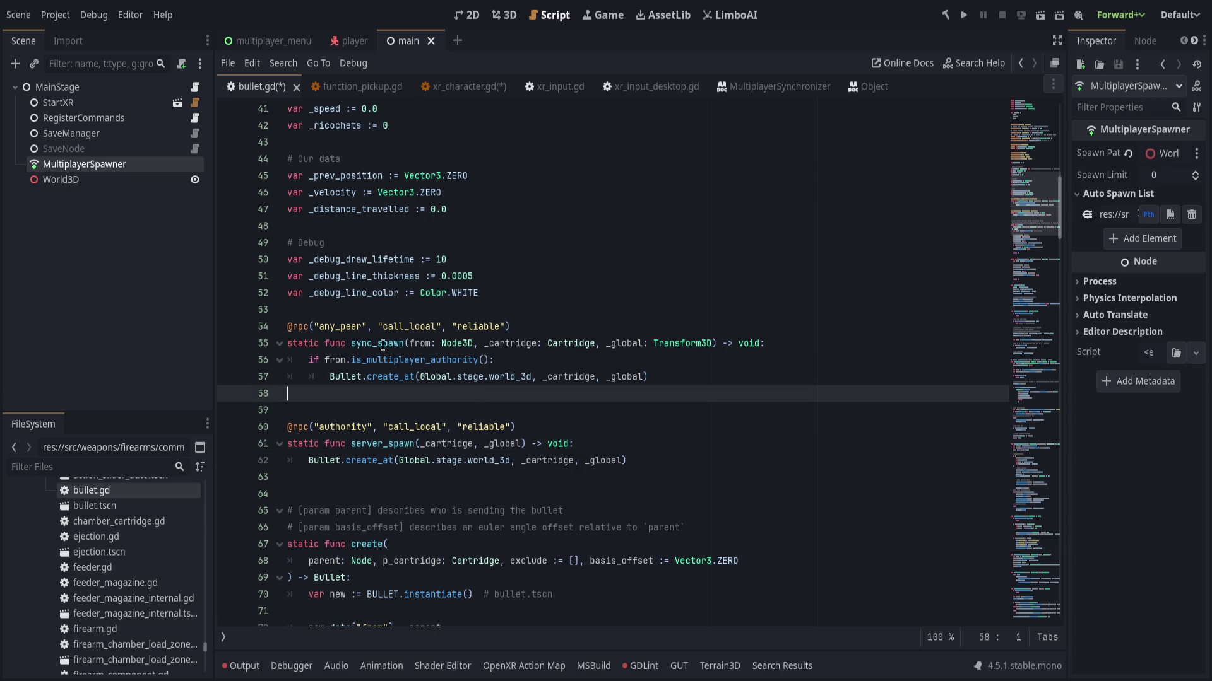
left_click(351, 87)
- Comment out the old sync_spawn call in xr_character.gd's _input function and save
left_click(449, 88)
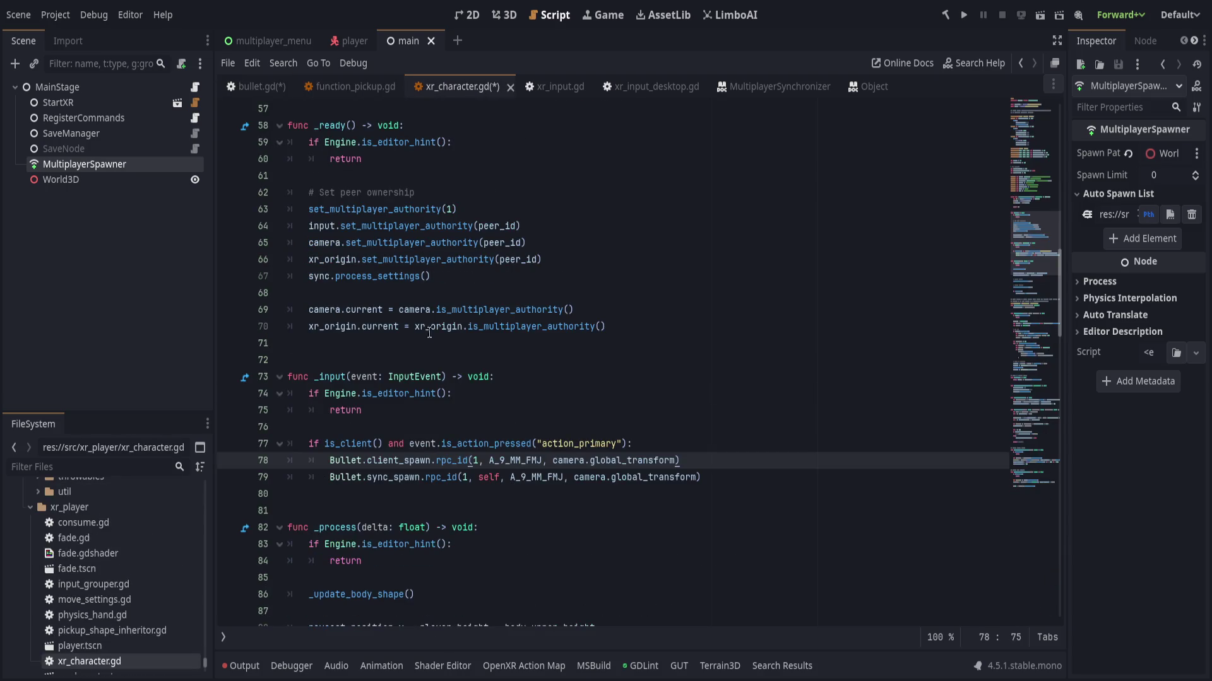
left_click(547, 393)
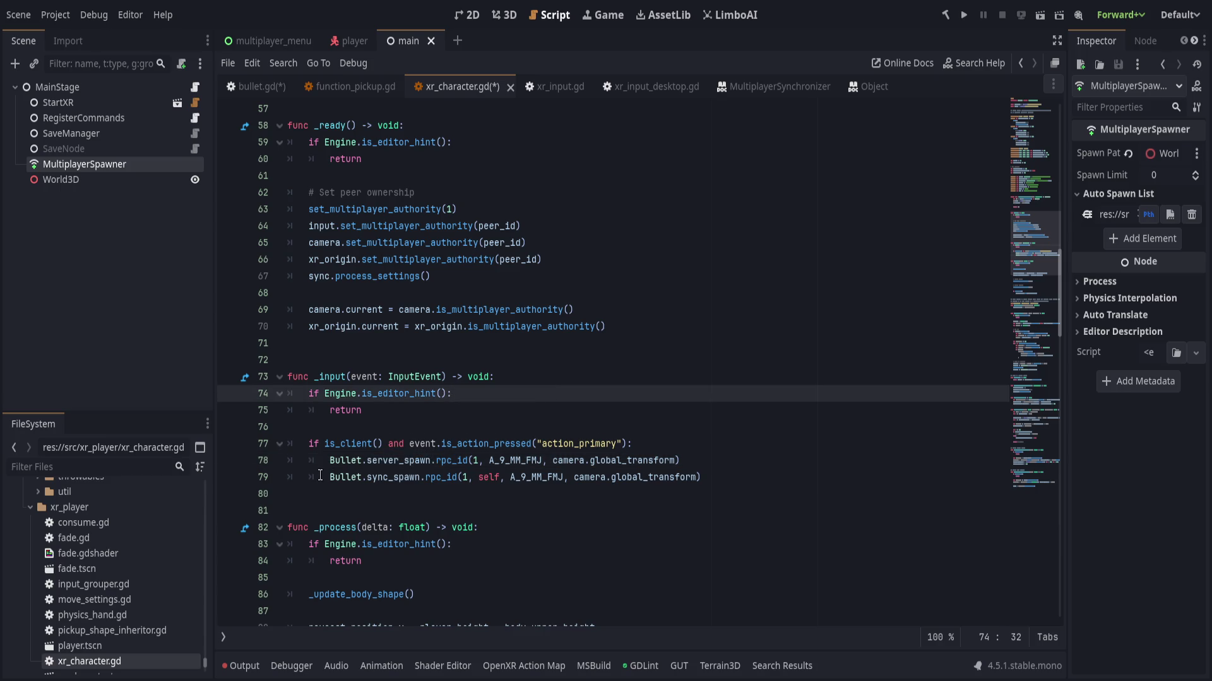
left_click(516, 477)
key("ctrl+k")
left_click(575, 377)
key("ctrl+s")
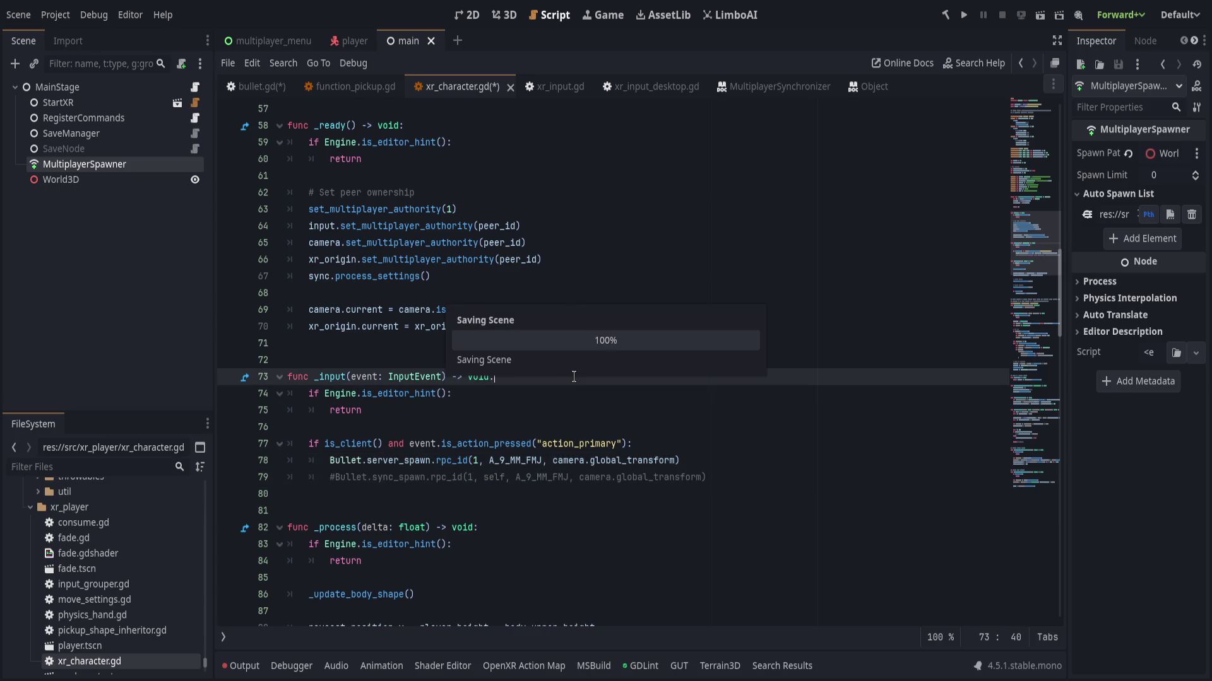
- Run the project, host the game, and fire a shot to trigger the line 78 error
left_click(963, 15)
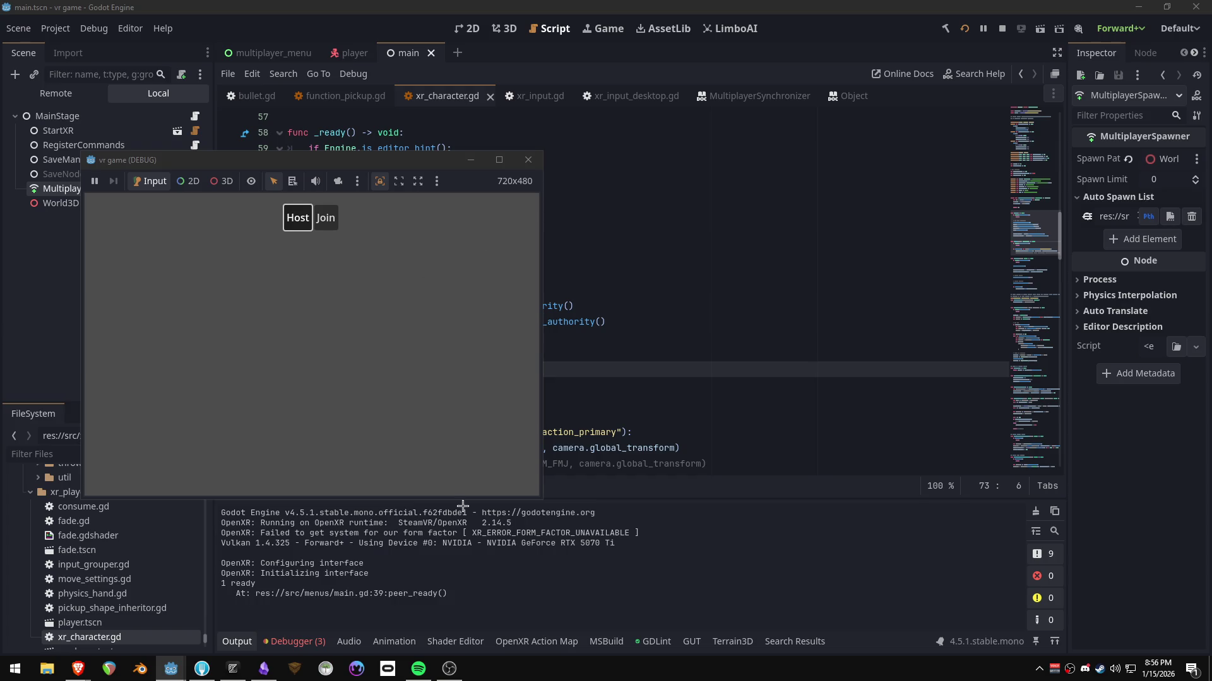
key("Return")
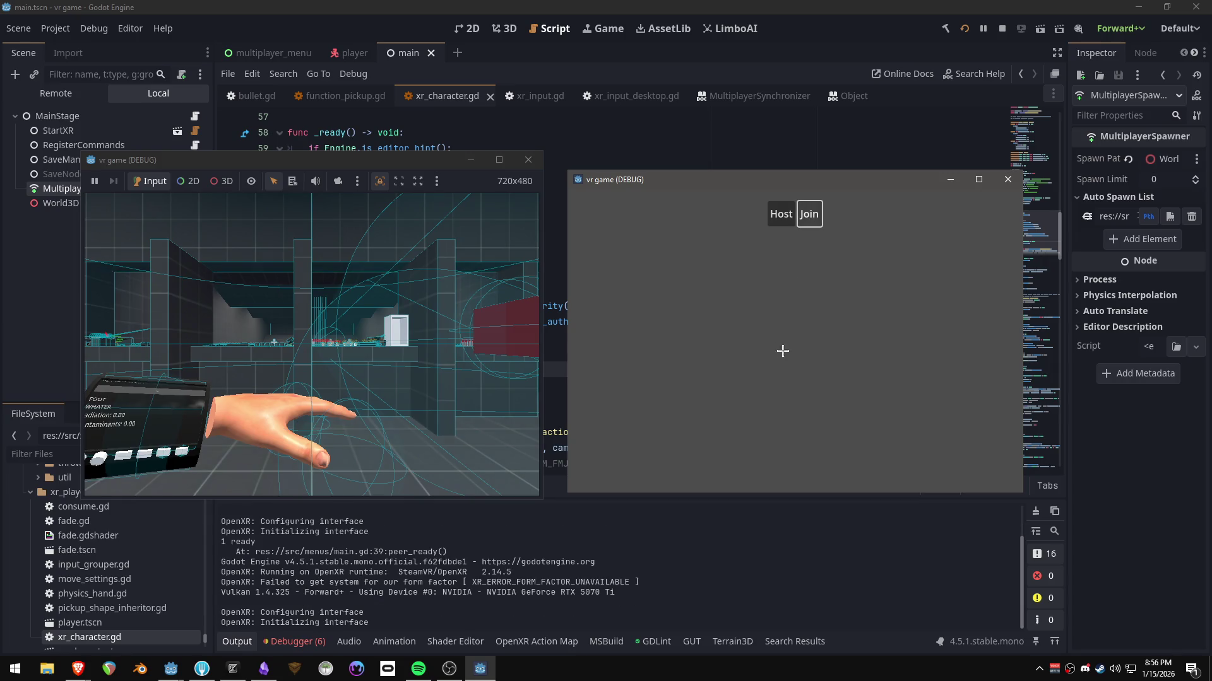
left_click(482, 376)
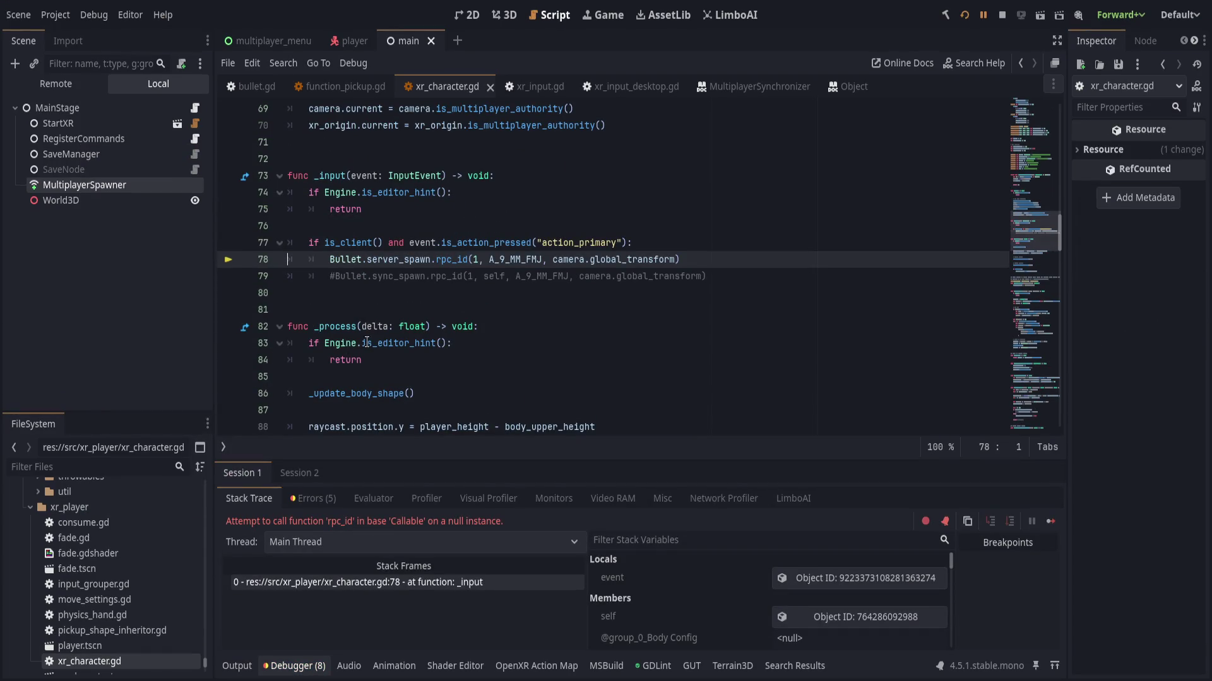
- Review the failing line 78 rpc_id call, resume the run, and return to bullet.gd
left_click(731, 254)
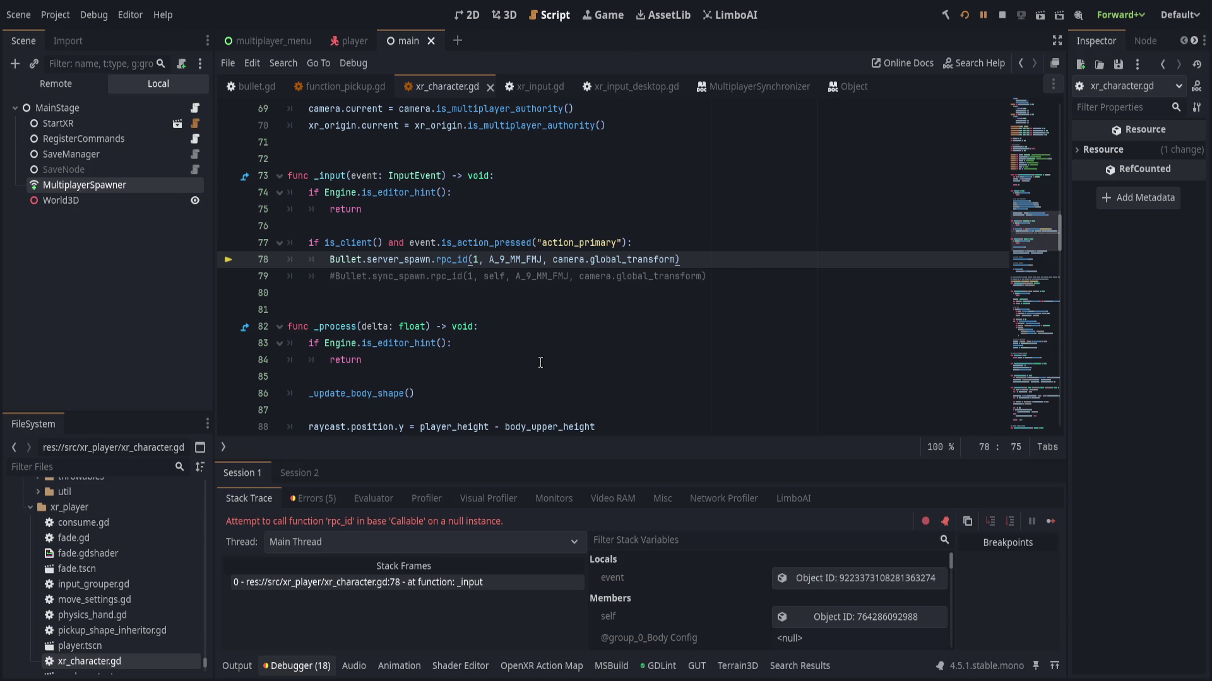
scroll(688, 631, "down", 6)
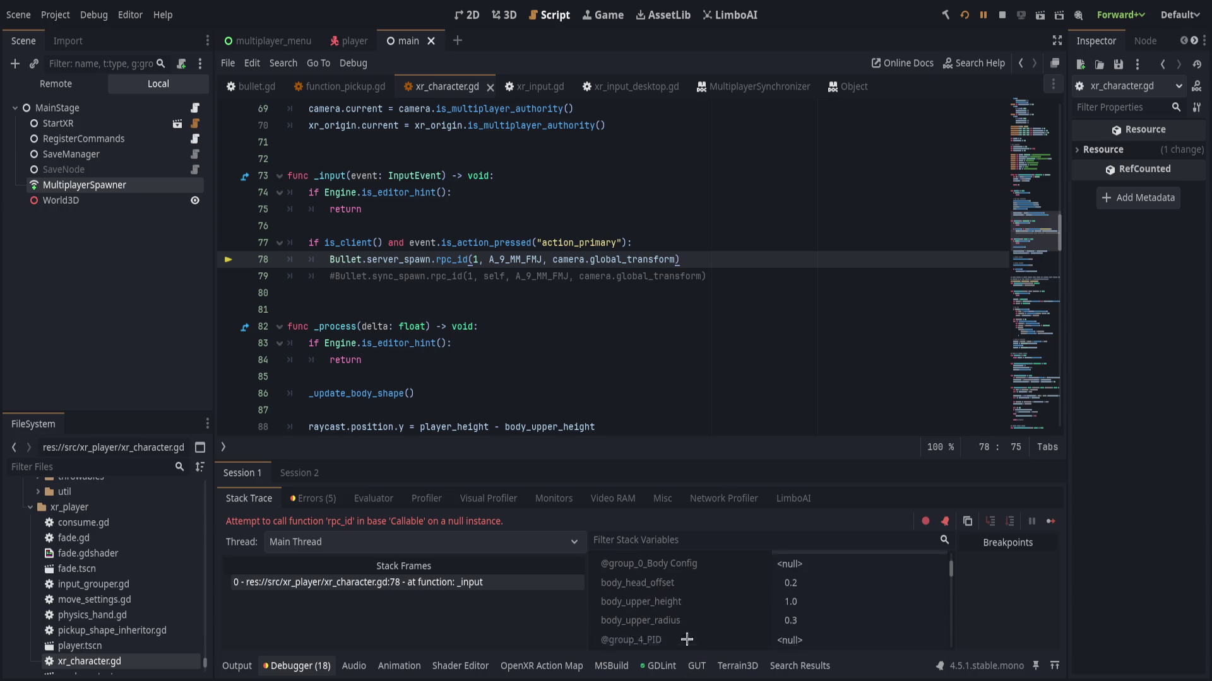
left_click(486, 365)
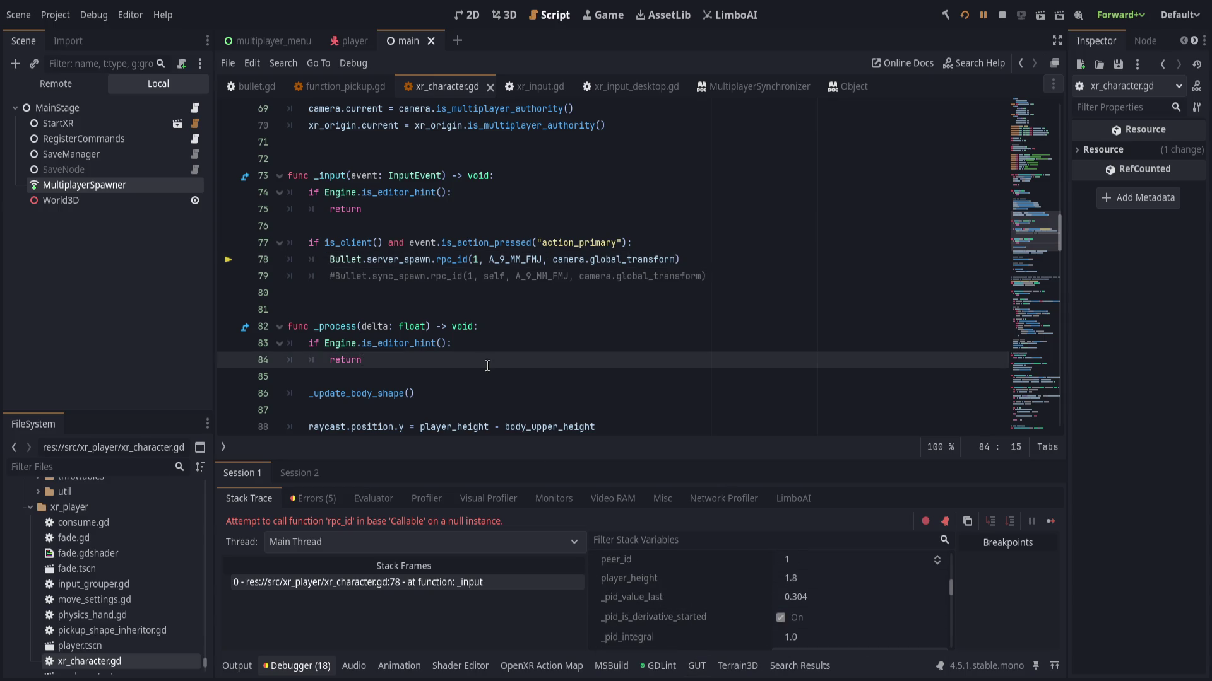
left_click(520, 312)
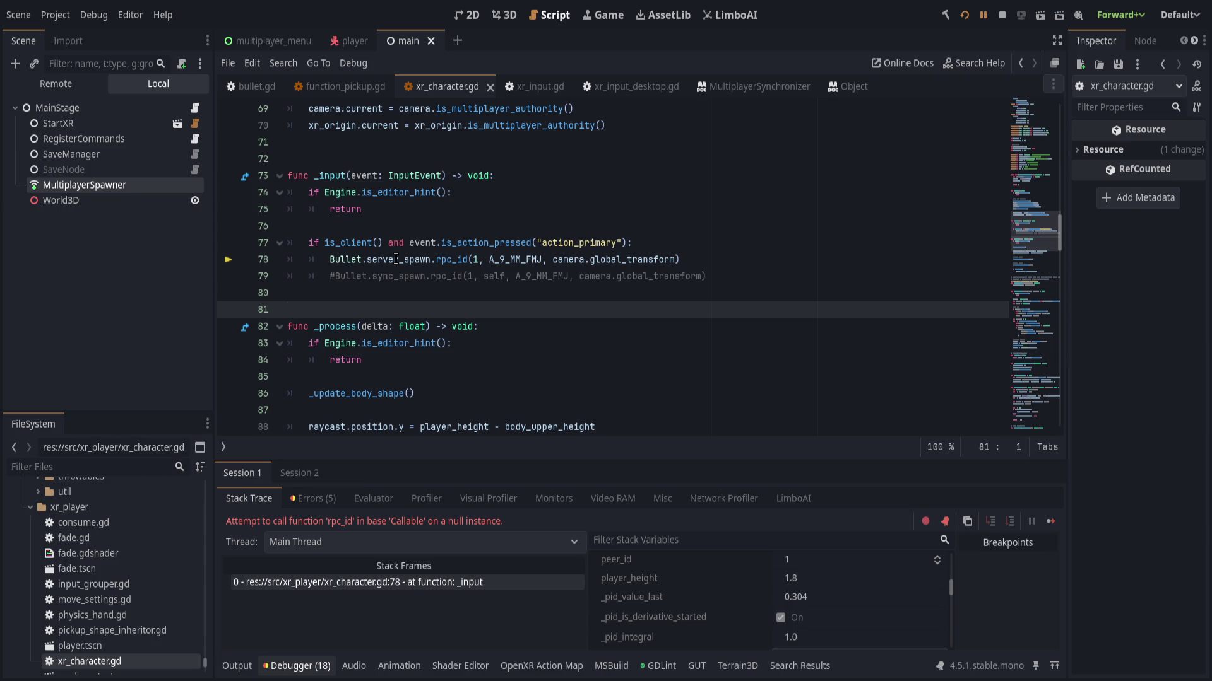
left_click(396, 260)
left_click(982, 14)
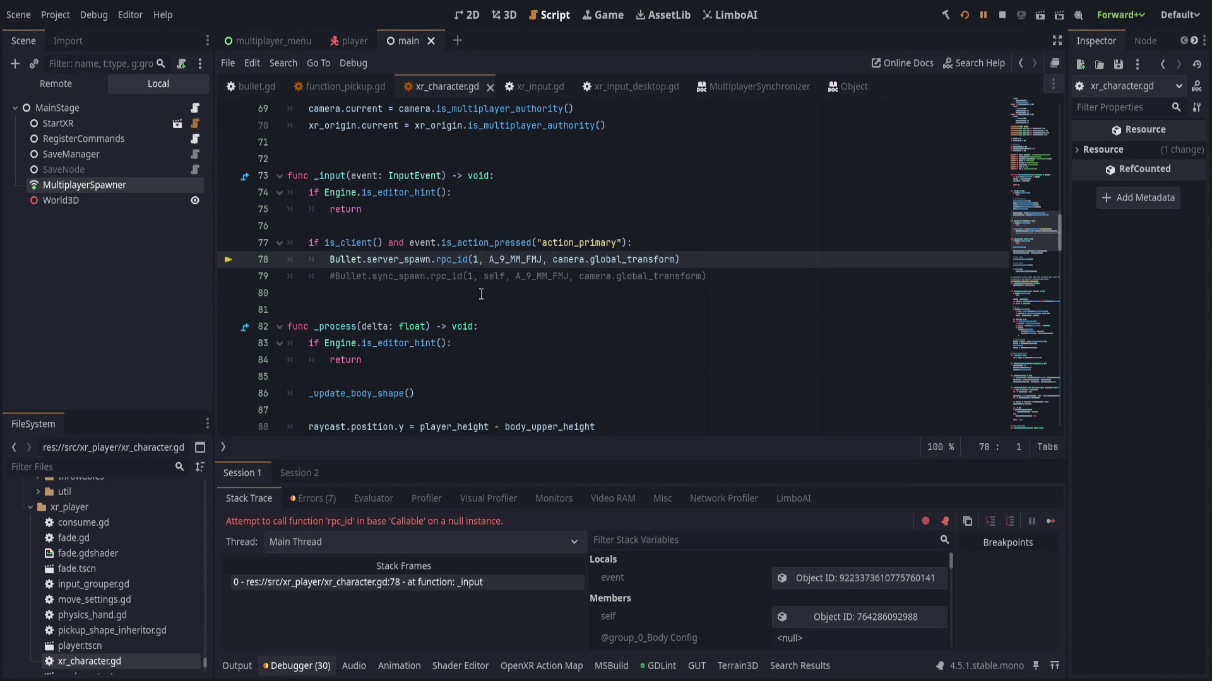
left_click(342, 87)
left_click(242, 86)
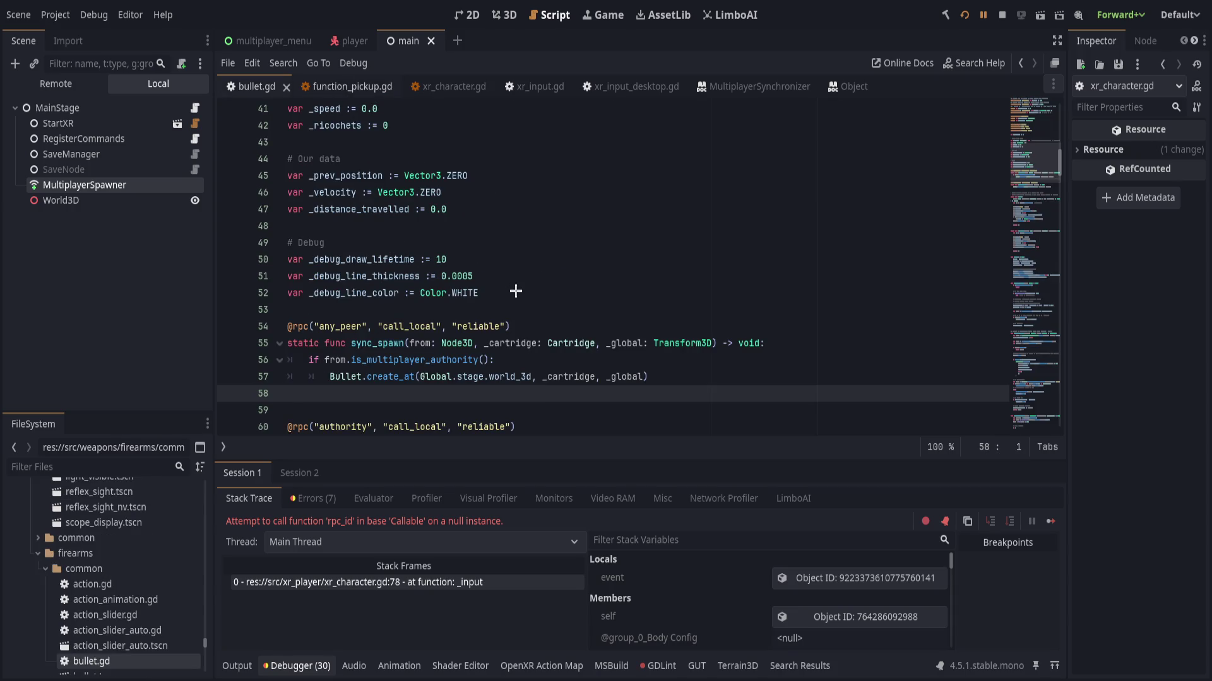
- Review server_spawn and its rpc annotation in bullet.gd
scroll(516, 291, "down", 2)
left_click(415, 343)
left_click(604, 325)
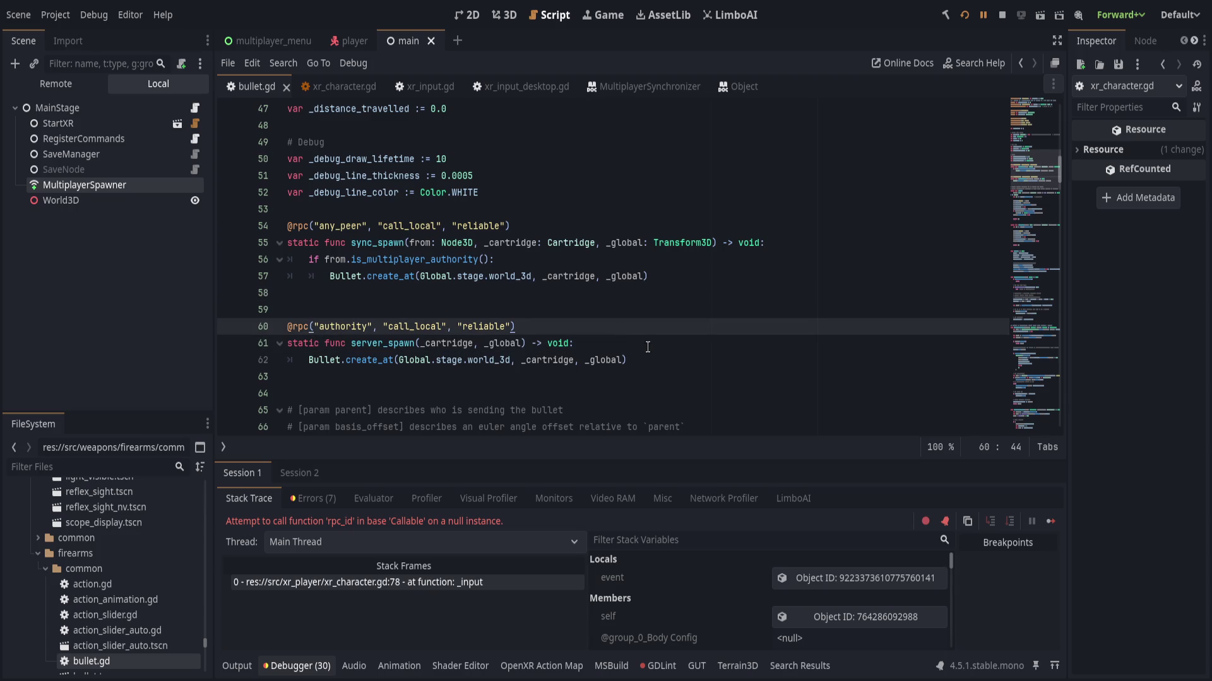
left_click(649, 344)
scroll(711, 343, "down", 1)
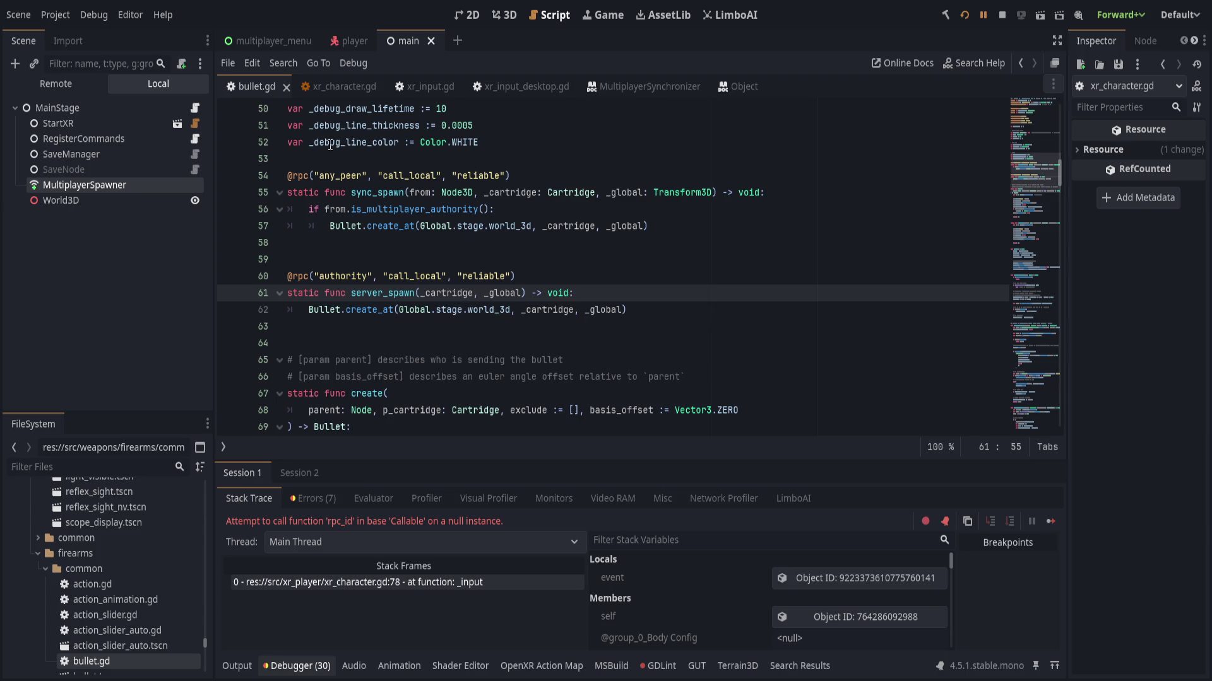
- Bracket line 78's A_9_MM_FMJ and camera.global_transform arguments, save, and relaunch with F5
left_click(349, 87)
left_click(503, 259)
double_click(503, 260)
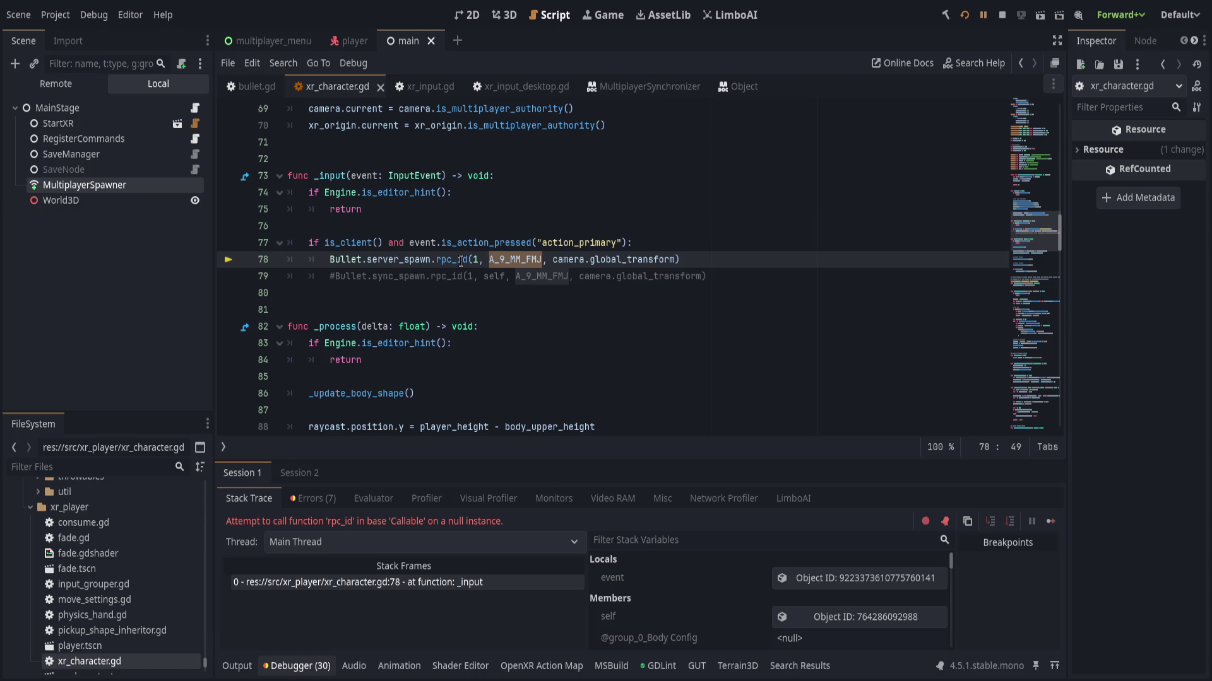
left_click_drag(496, 259, 585, 260)
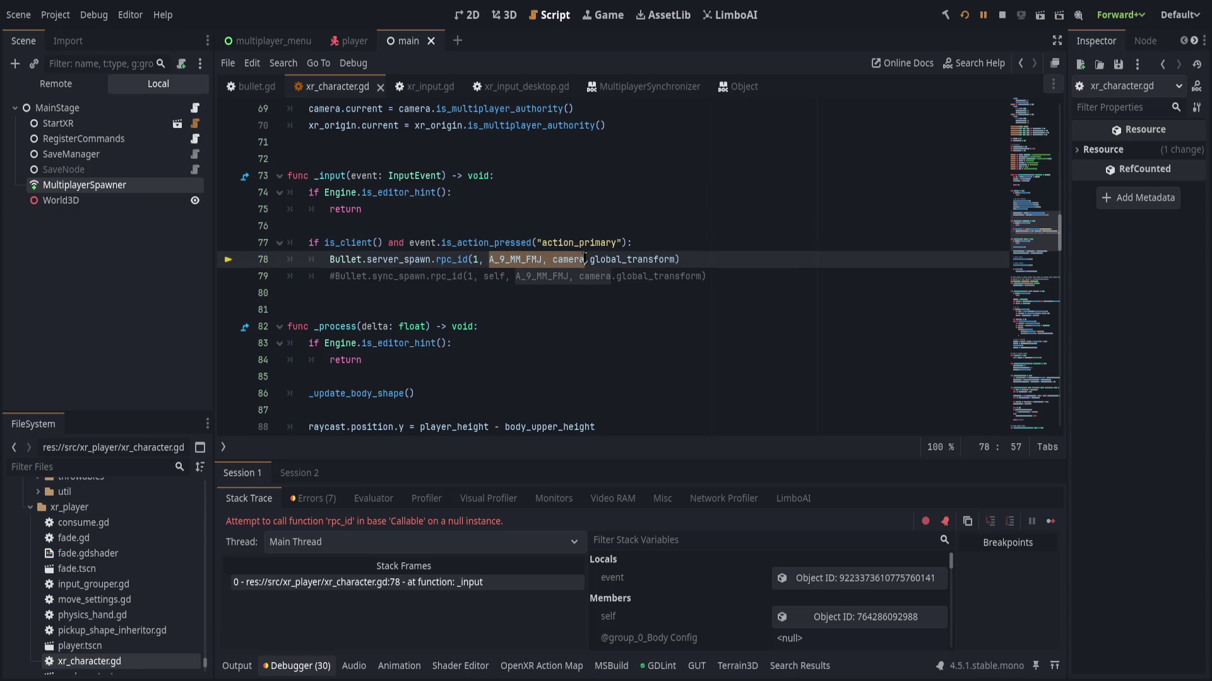
left_click_drag(673, 259, 675, 260)
type("[")
key("End")
key("ctrl+s")
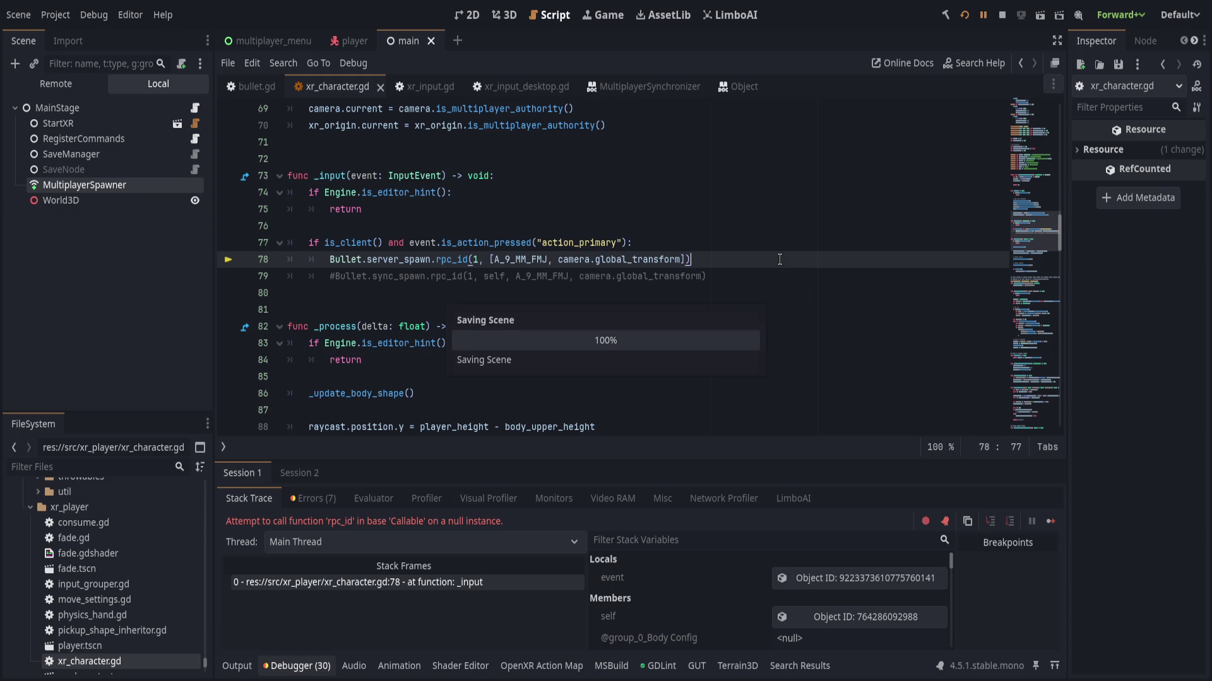
key("F5")
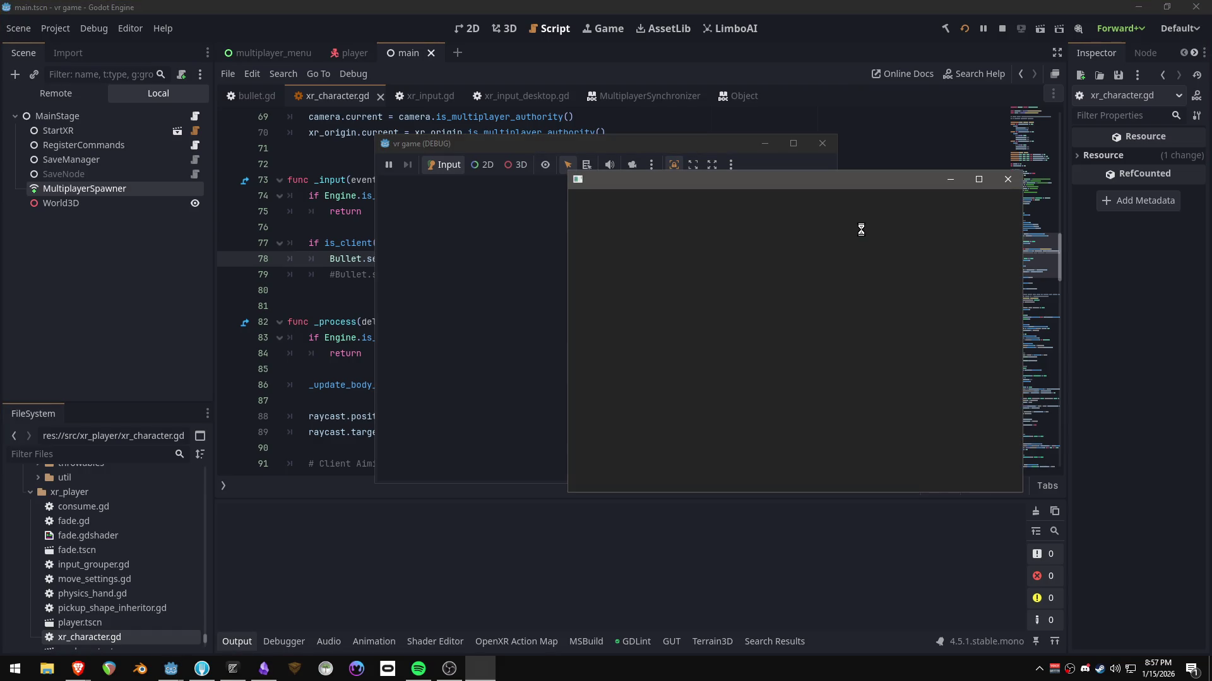
- Host the game, fire a shot, and inspect the Stack Variables at the line 78 break
left_click(776, 215)
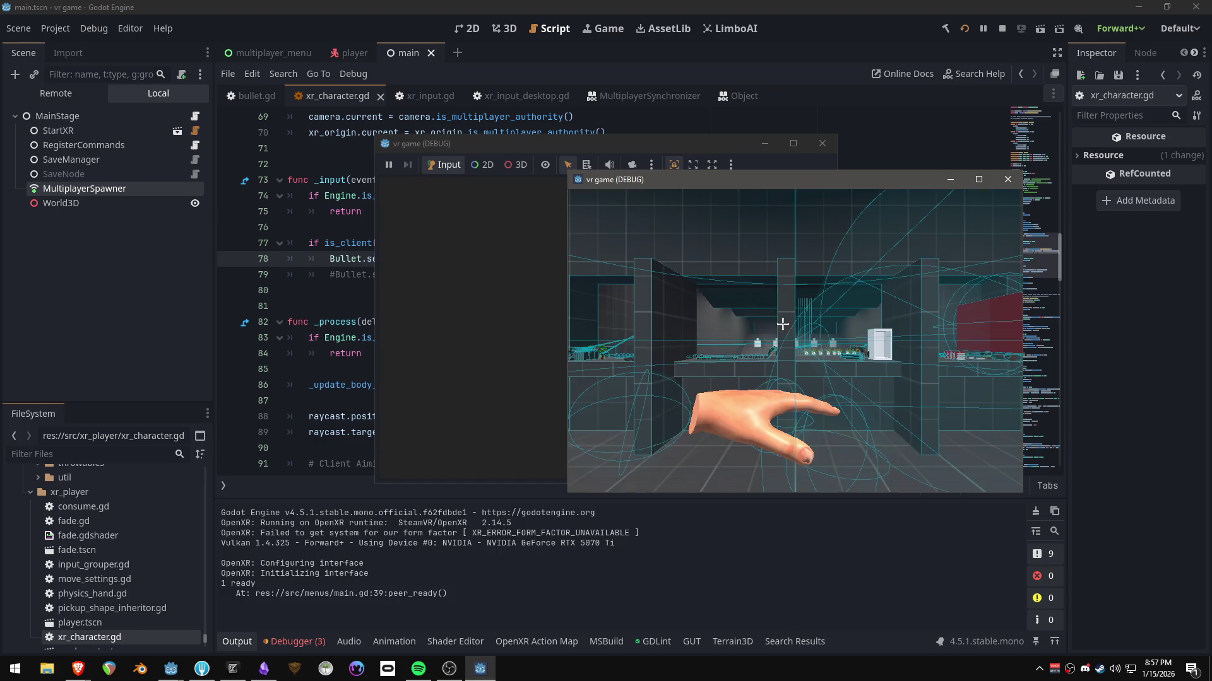
left_click(823, 257)
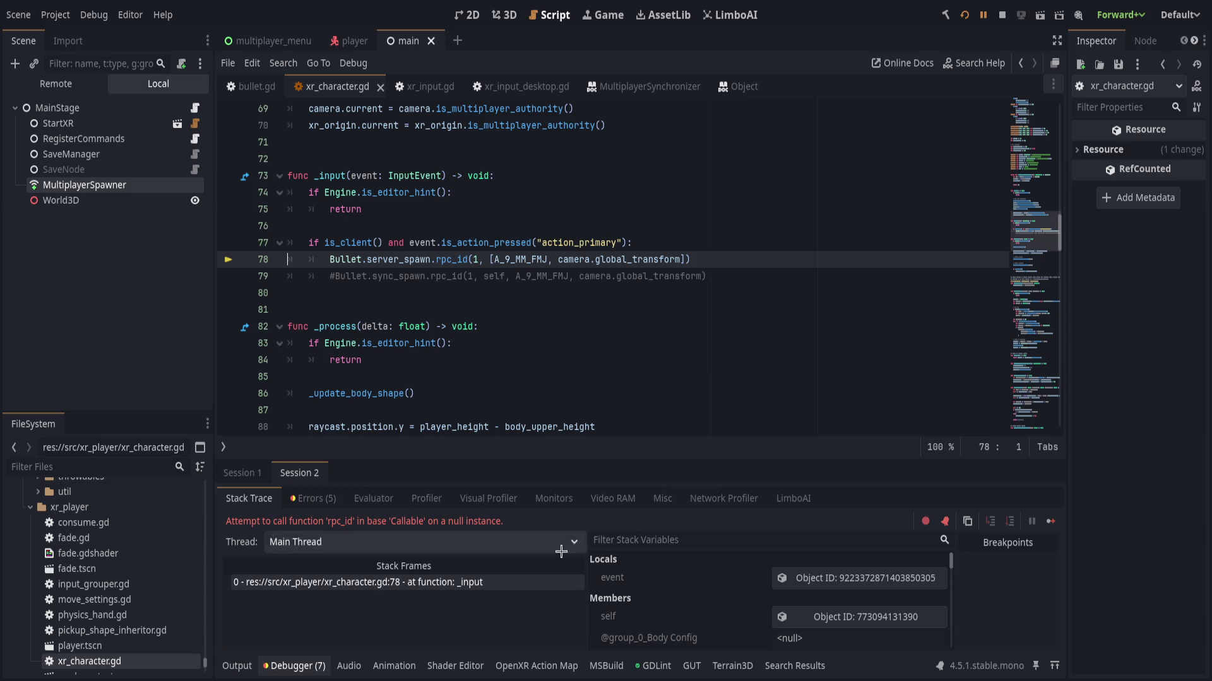
scroll(720, 610, "down", 5)
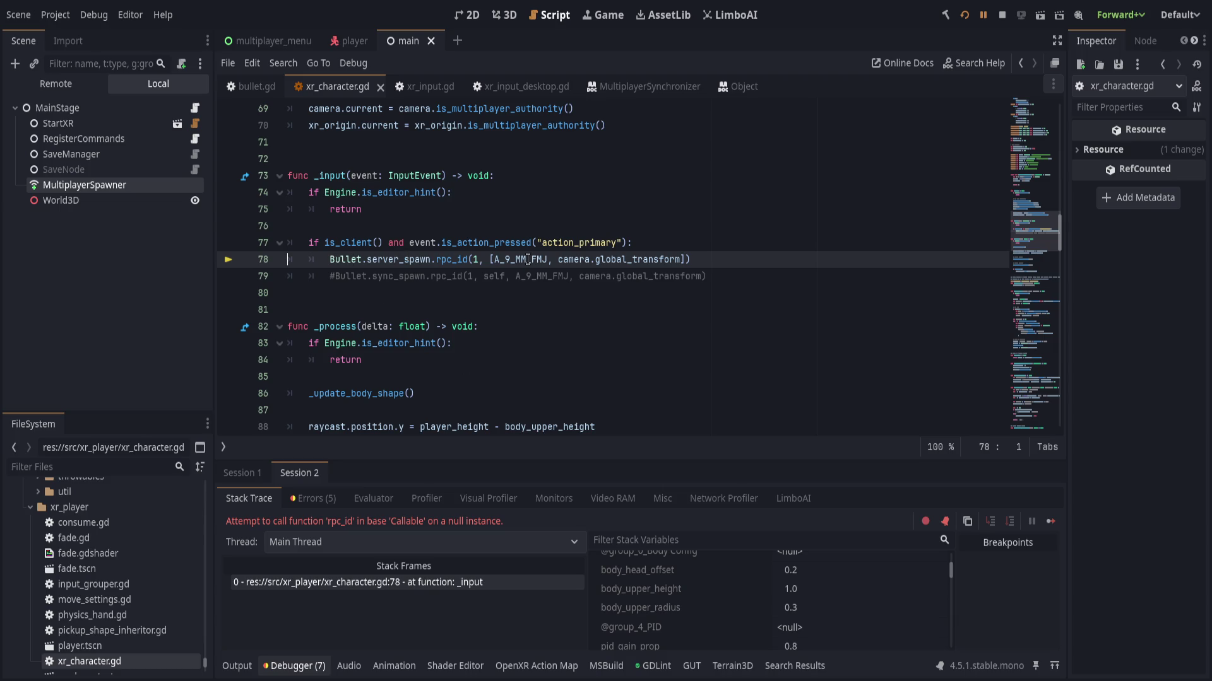
scroll(715, 637, "up", 3)
scroll(715, 637, "down", 1)
left_click_drag(951, 563, 954, 643)
scroll(681, 611, "up", 4)
scroll(681, 611, "up", 3)
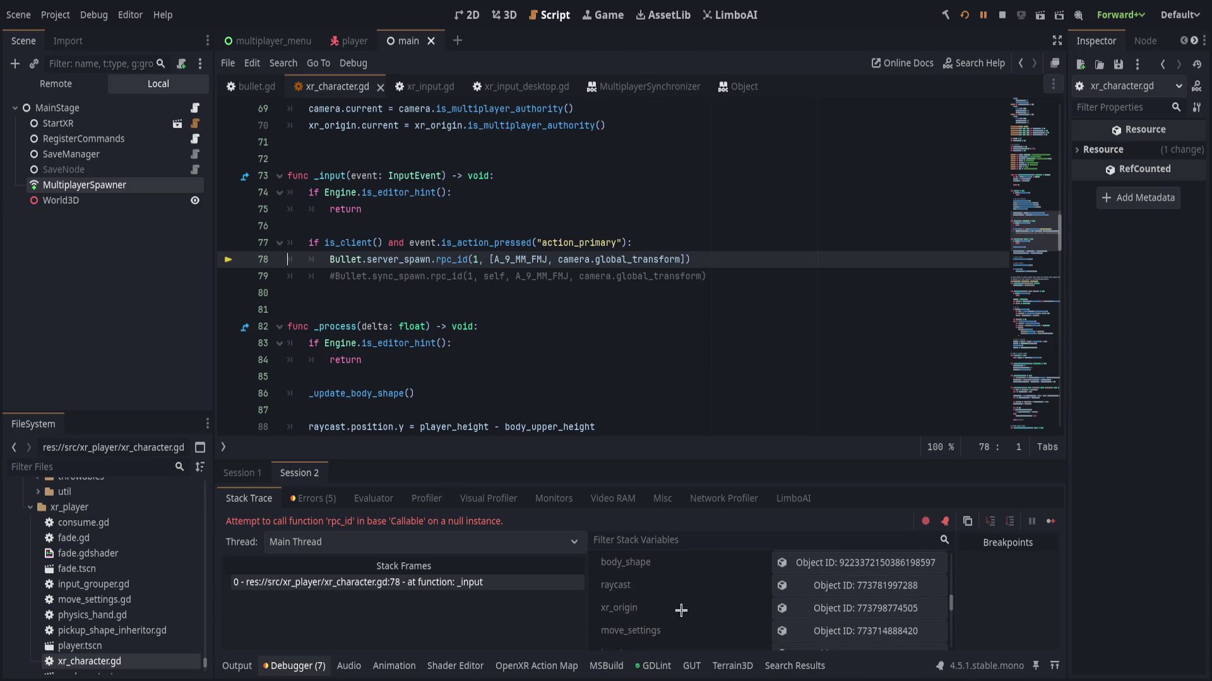
scroll(681, 609, "up", 5)
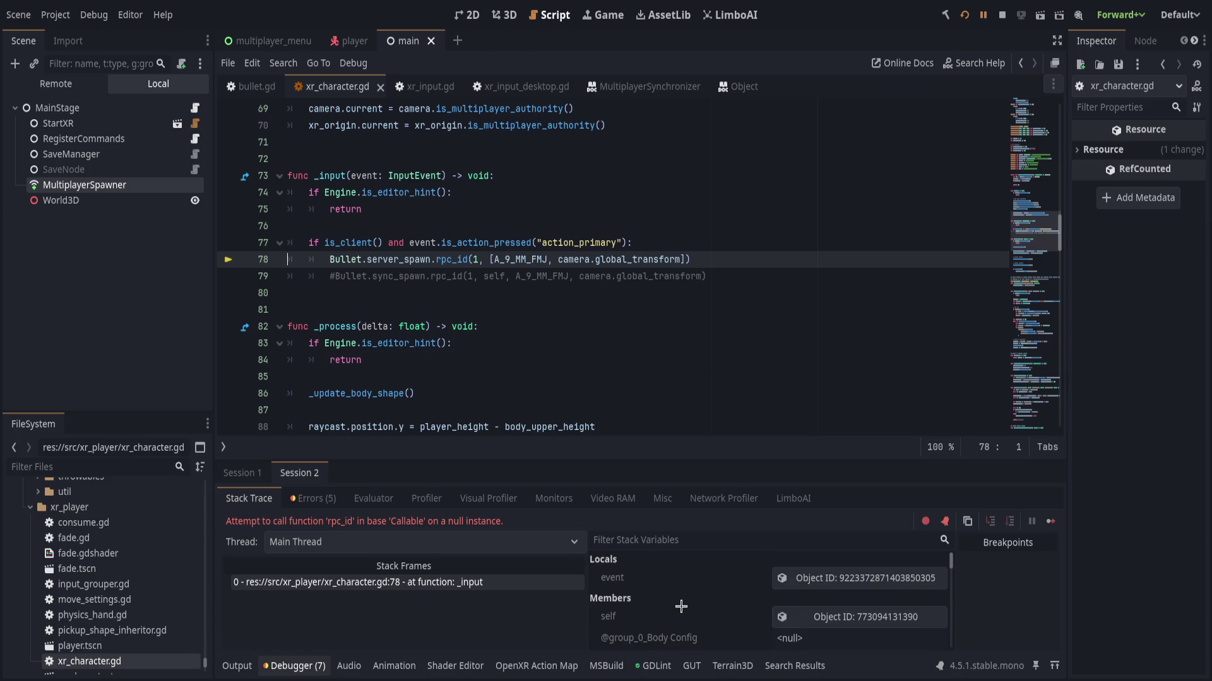
left_click(811, 621)
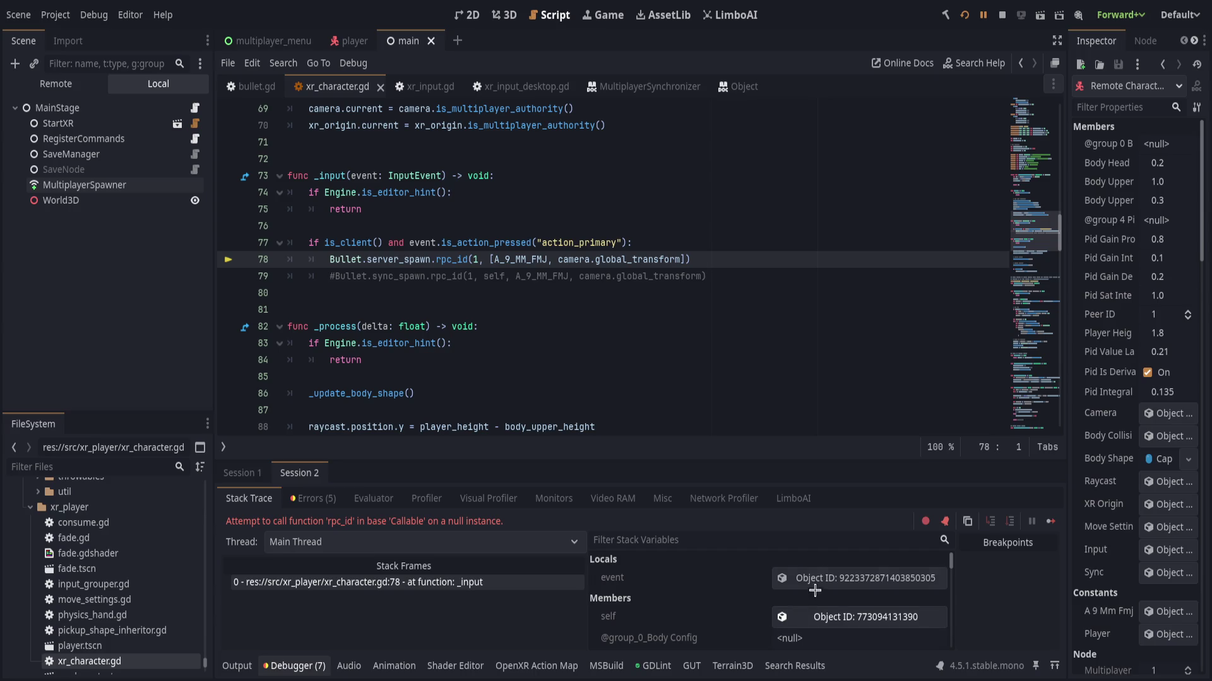
- Inspect the input event, then expand the xr_character.gd:78 entry in the Errors tab
left_click(814, 578)
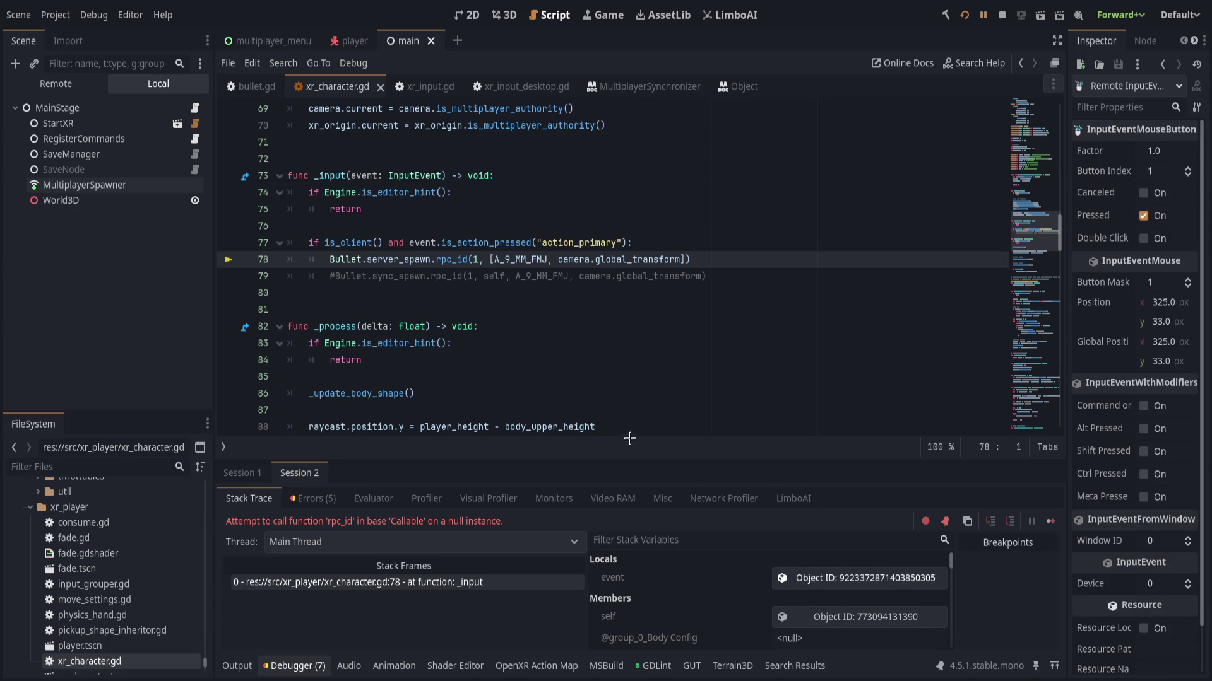
left_click(647, 415)
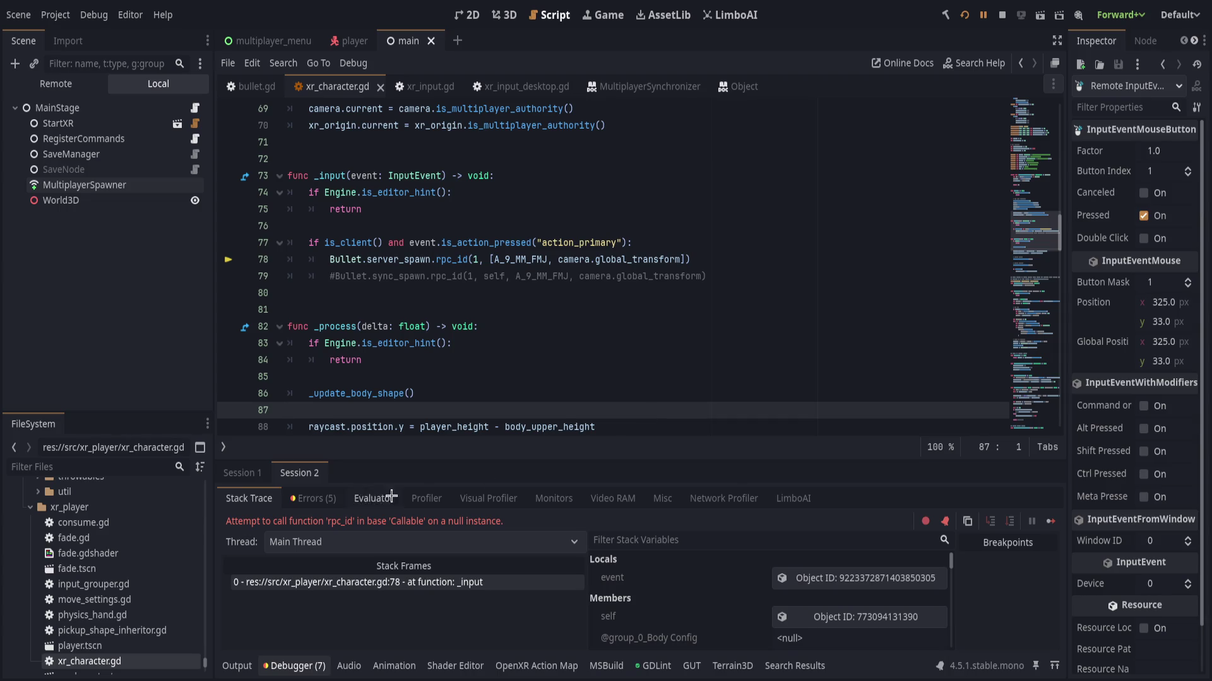
left_click(318, 497)
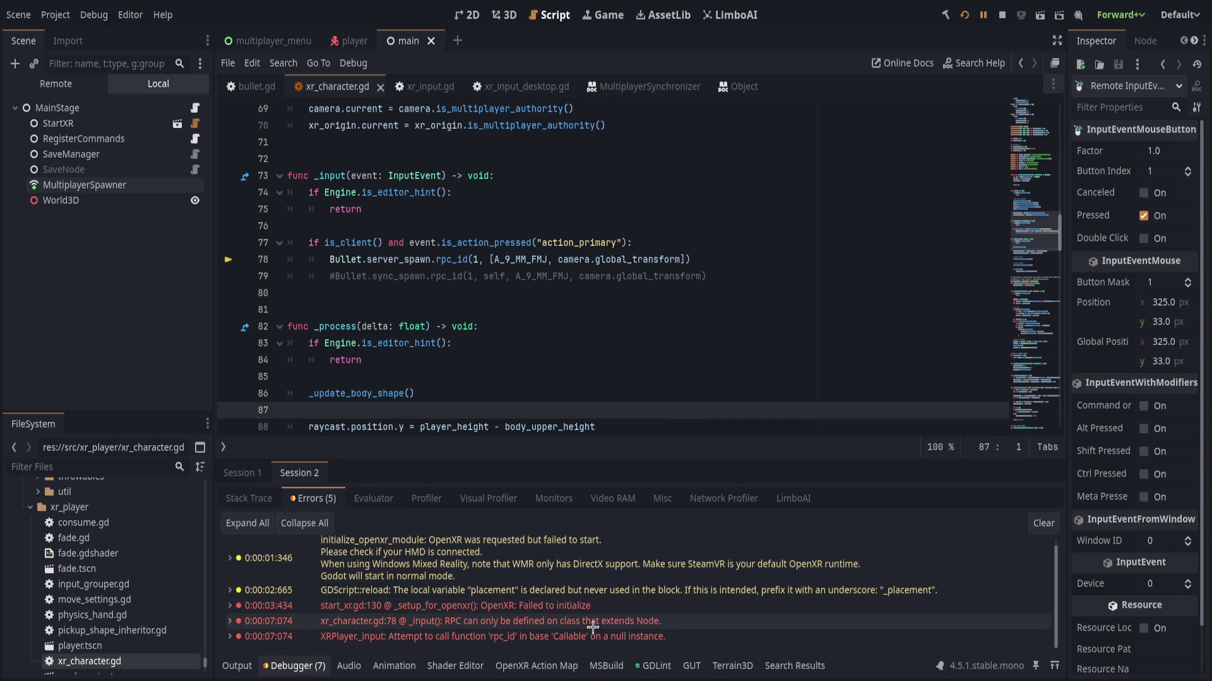
left_click(648, 623)
double_click(647, 622)
double_click(647, 622)
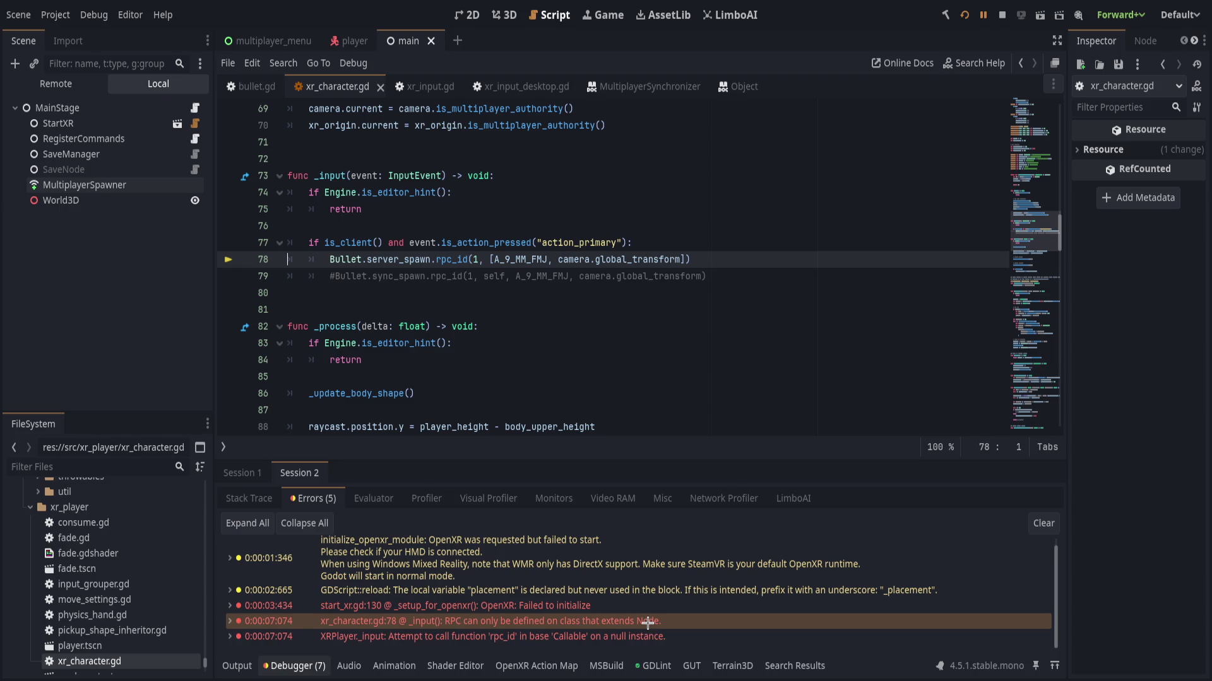
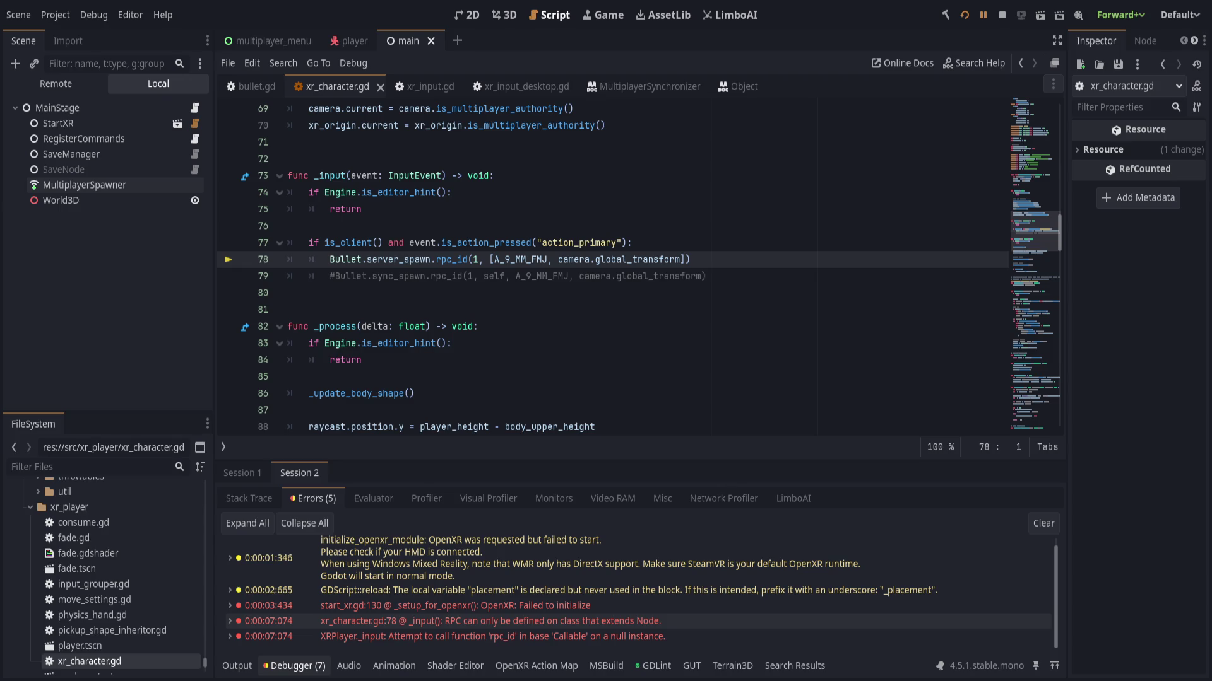
- Add a new line 78 reading Callable(Bullet, &"server_spawn").rpc_id(1, above the old spawn call
left_click(601, 259)
left_click(655, 247)
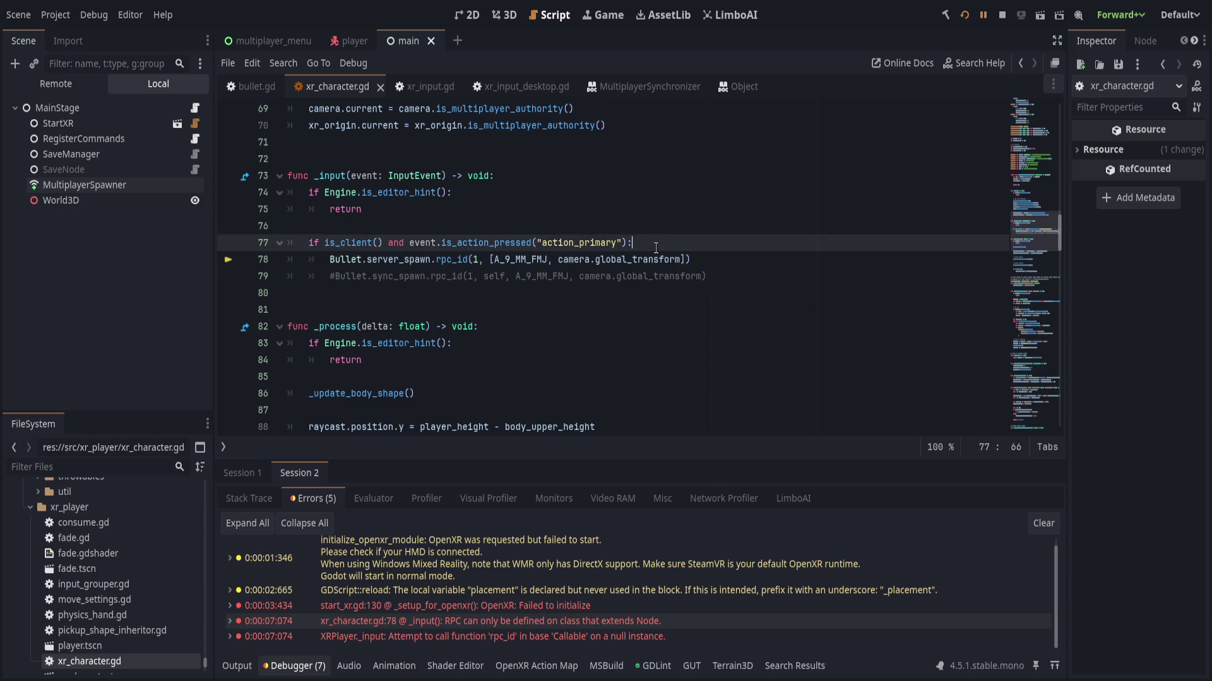
key("Return")
type("Callable")
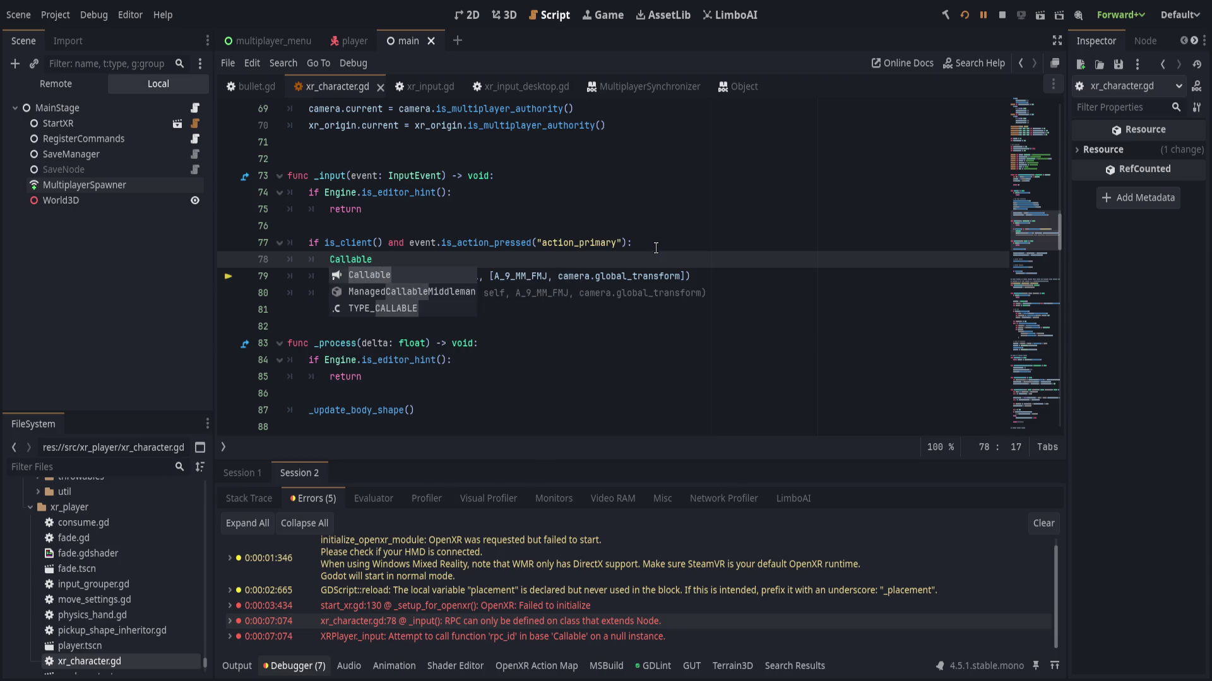
type("(Bullet,")
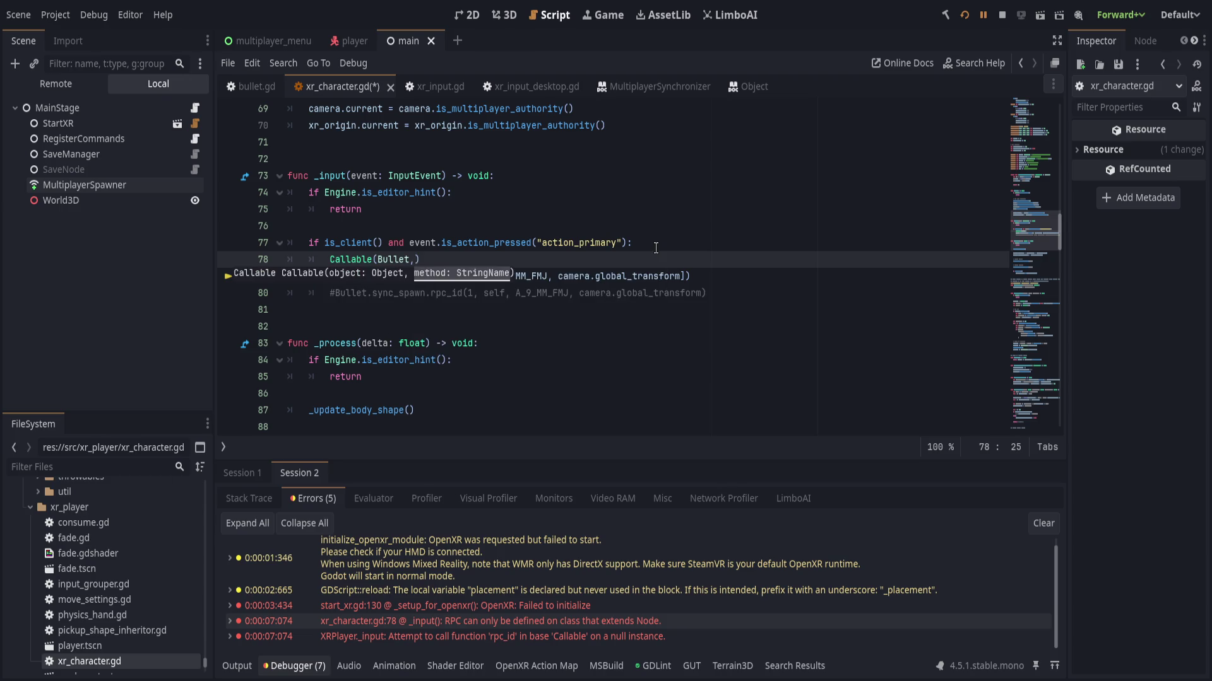
type(" &\"")
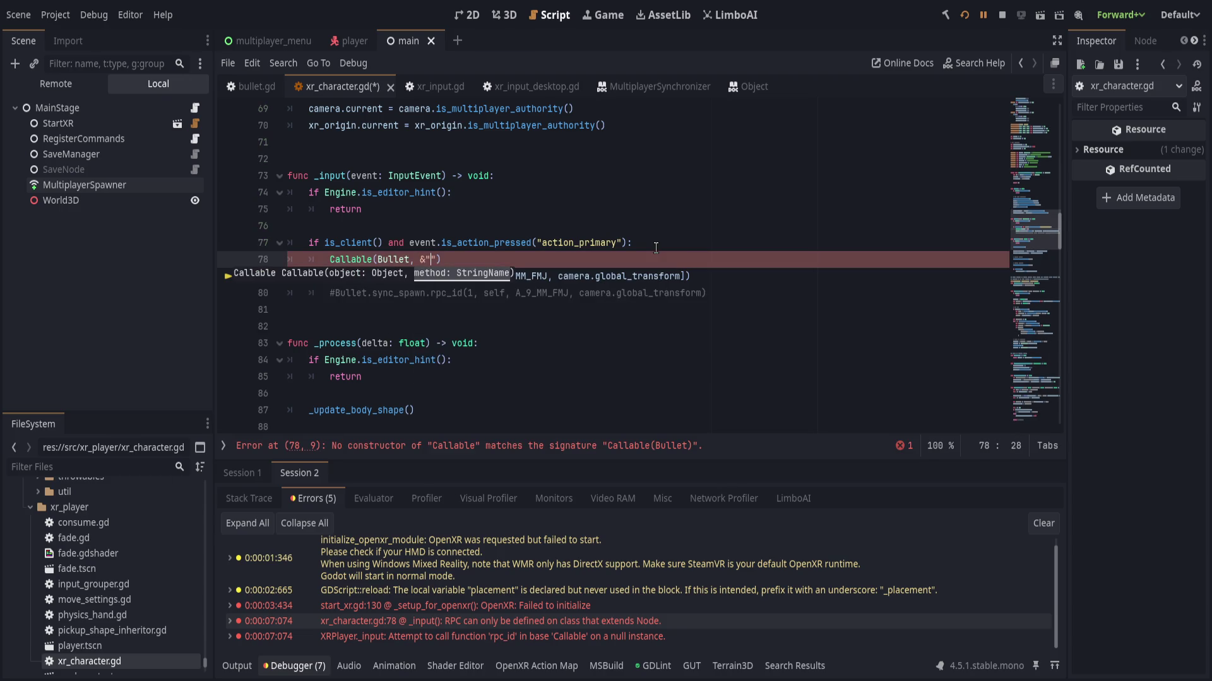
type("server_spawn\"")
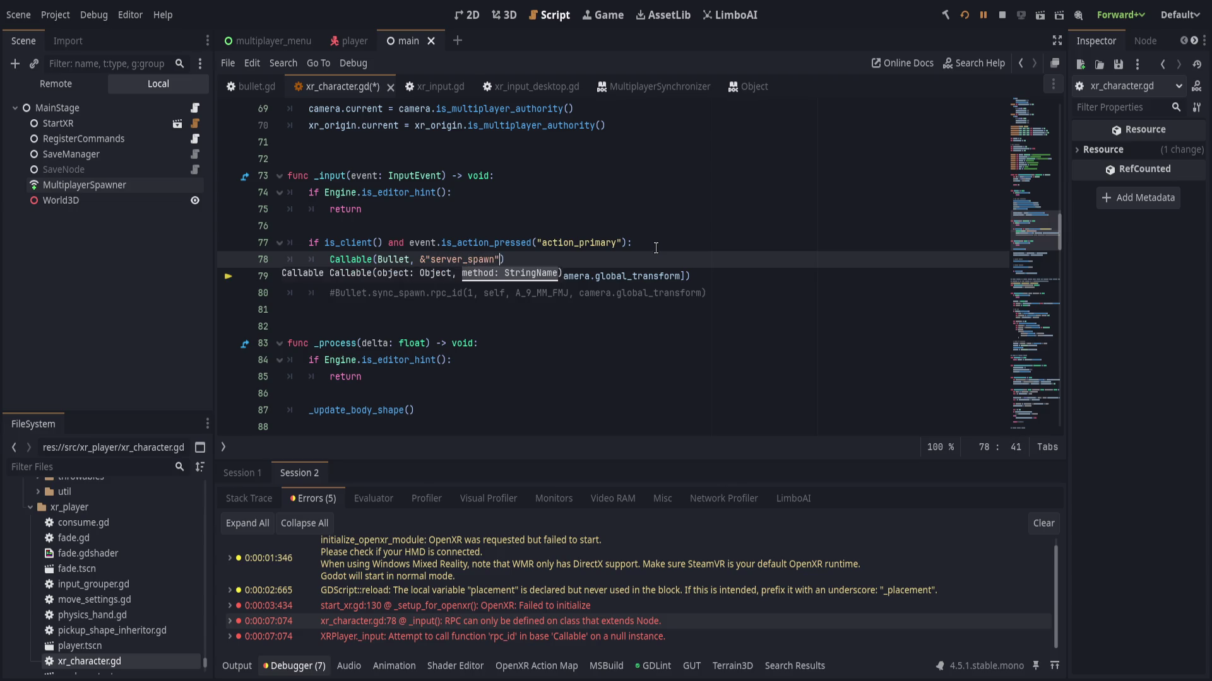
type(",")
key("BackSpace")
key("End")
type(".")
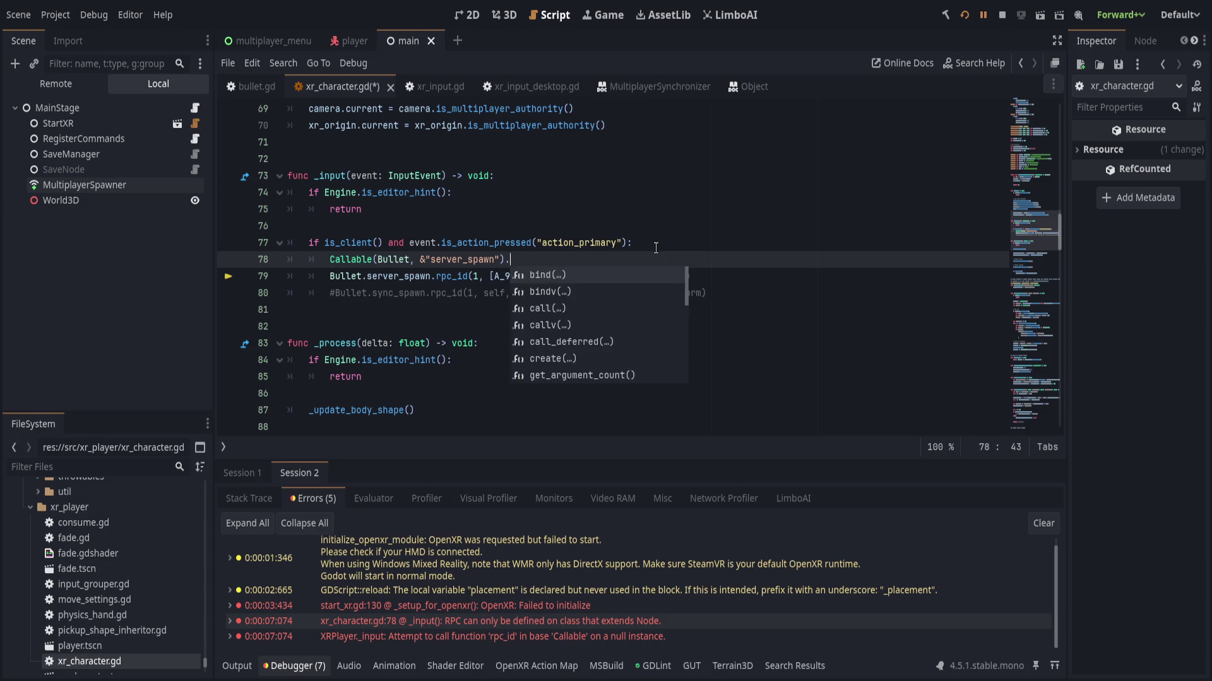
type("rpc_id(1,")
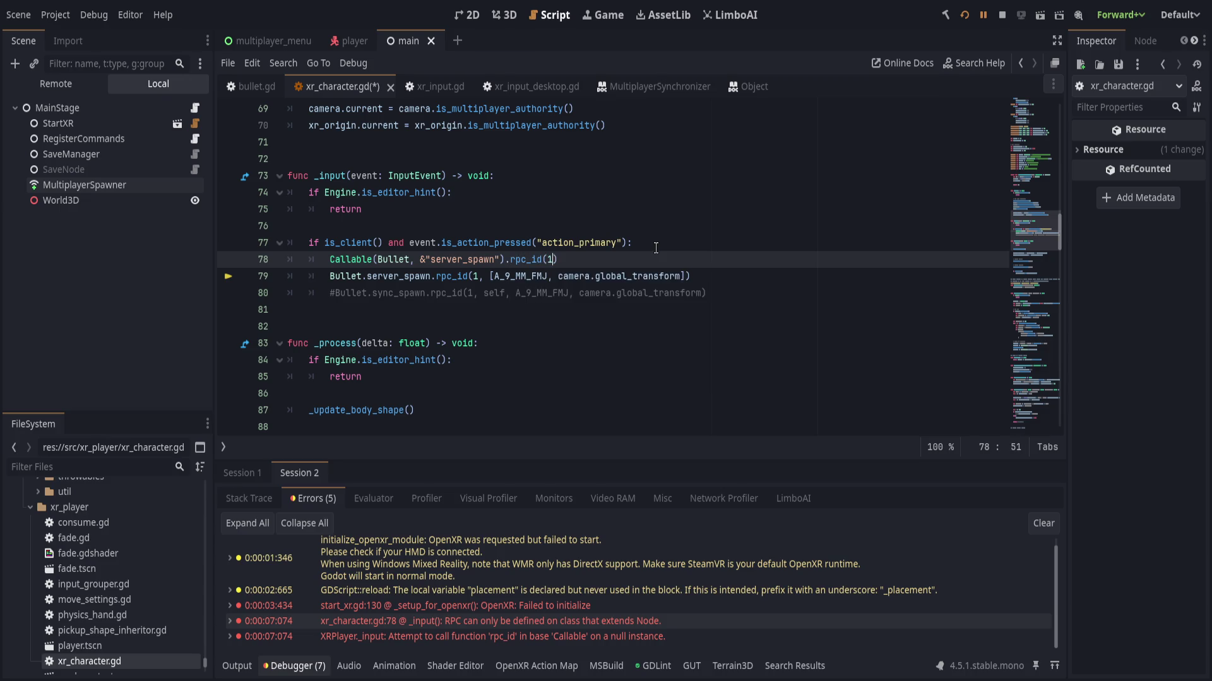
- Move the ammo and camera transform arguments into rpc_id, delete the old spawn line, and save xr_character.gd
mouse_move(494, 276)
left_mouse_down()
mouse_move(699, 278)
mouse_move(595, 275)
mouse_move(683, 276)
left_mouse_up()
key("ctrl+x")
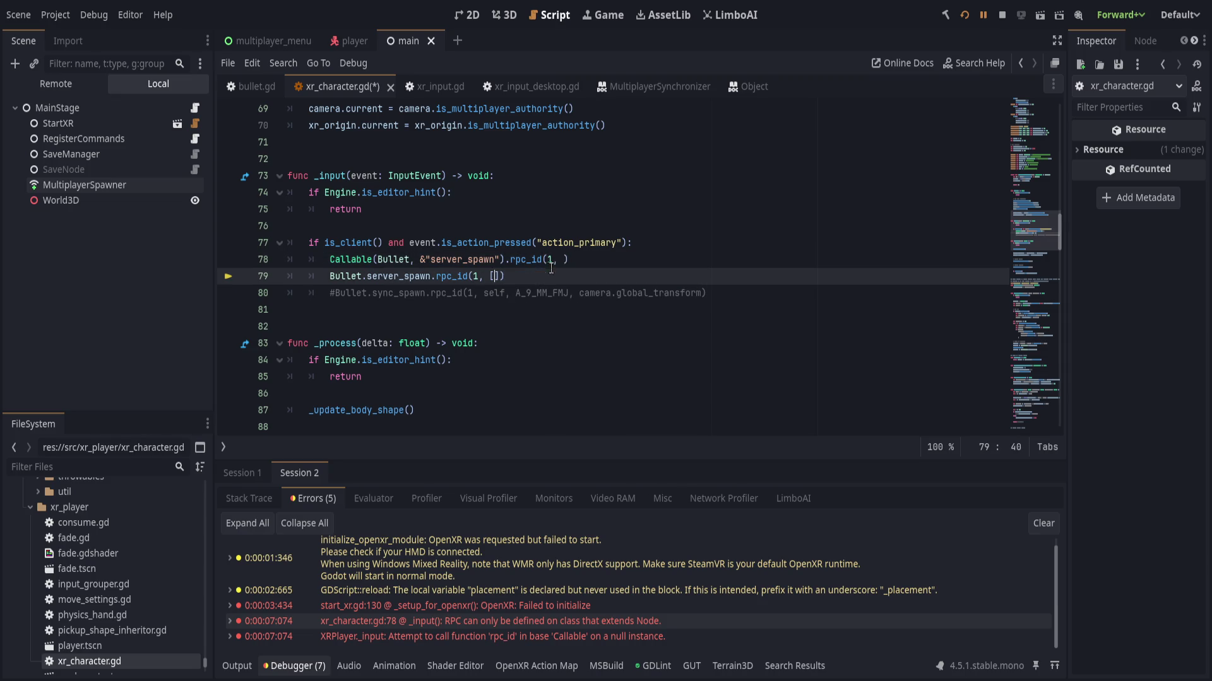
left_click(564, 259)
key("ctrl+v")
left_click(708, 276)
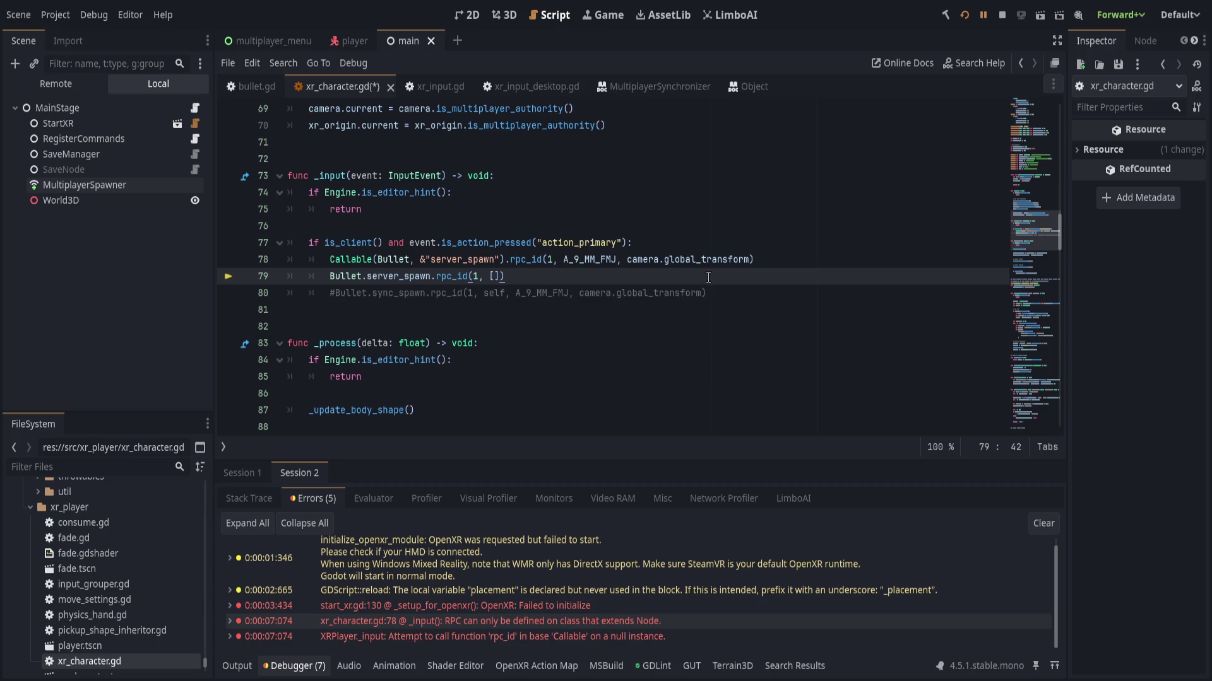
key("ctrl+shift+k")
key("ctrl+s")
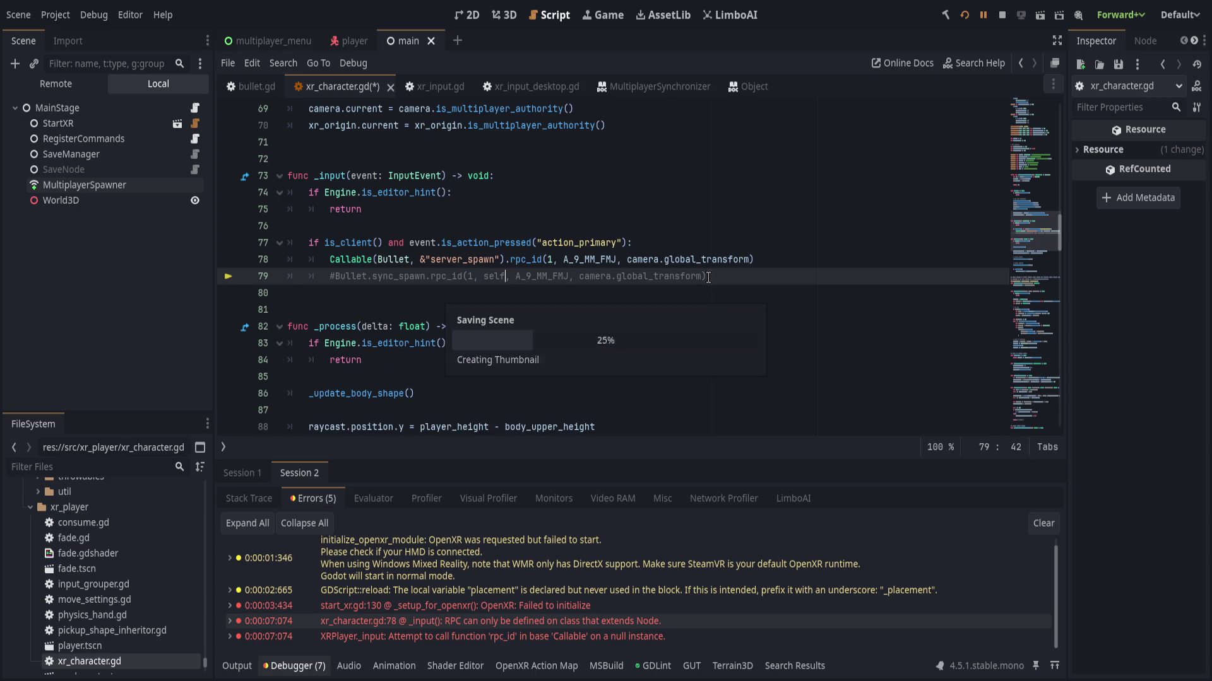
- Run the project as host and fire once, hitting the null-instance rpc_id error at line 78
left_click(964, 14)
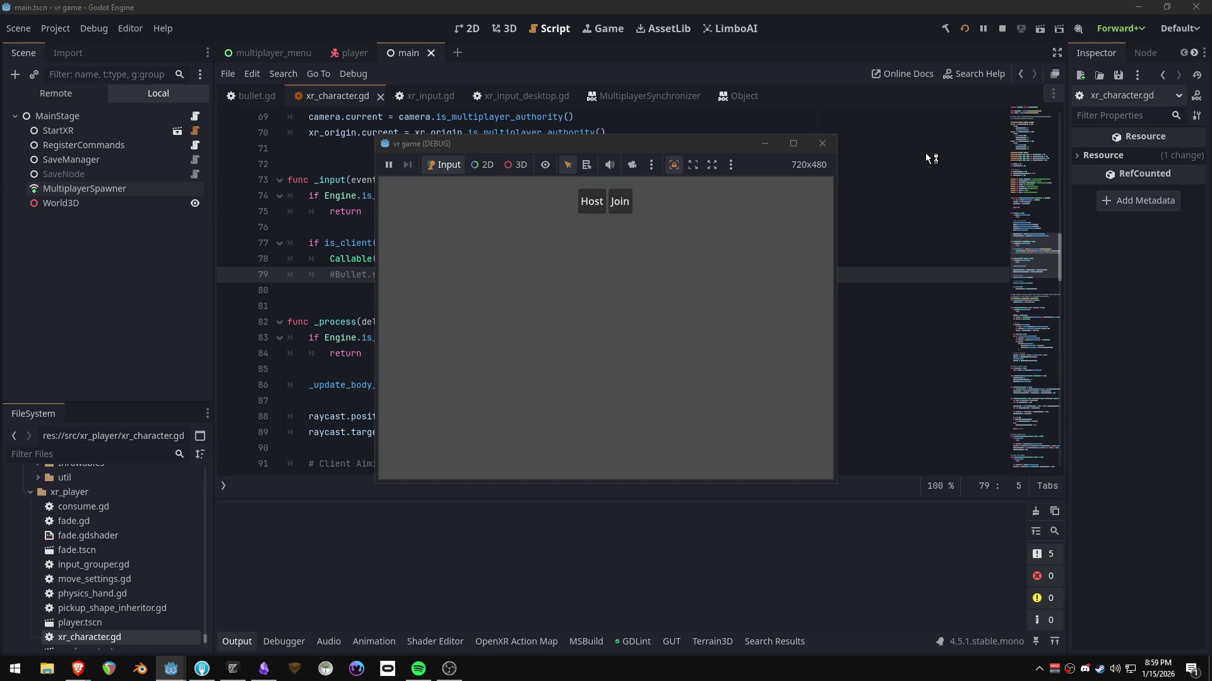
left_click(577, 202)
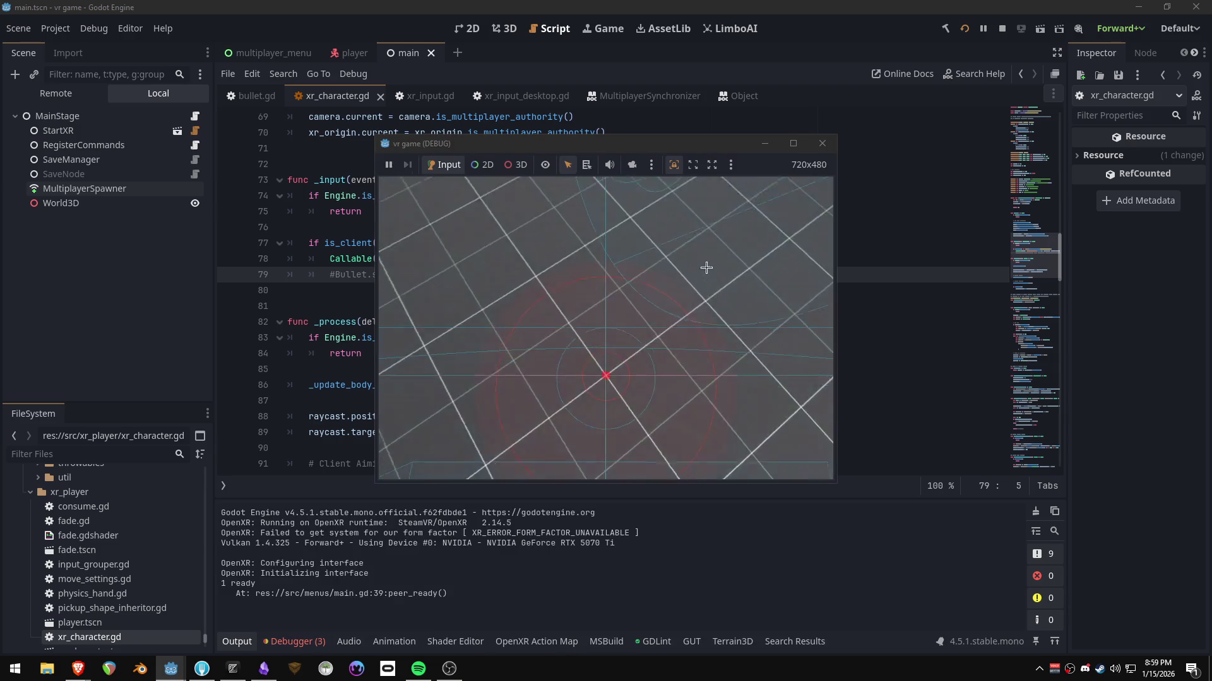
left_click(706, 265)
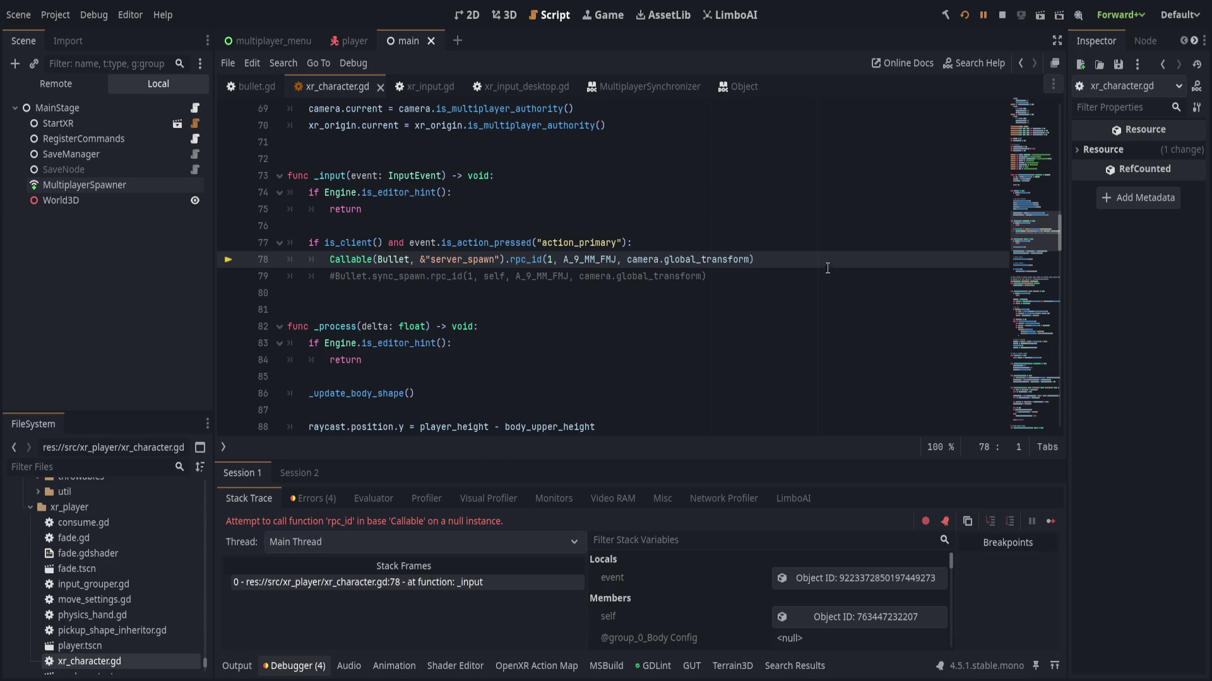
- Leave fullscreen with Shift+F11 and stop the game, returning to the rpc_id line in xr_character.gd
left_click(816, 249)
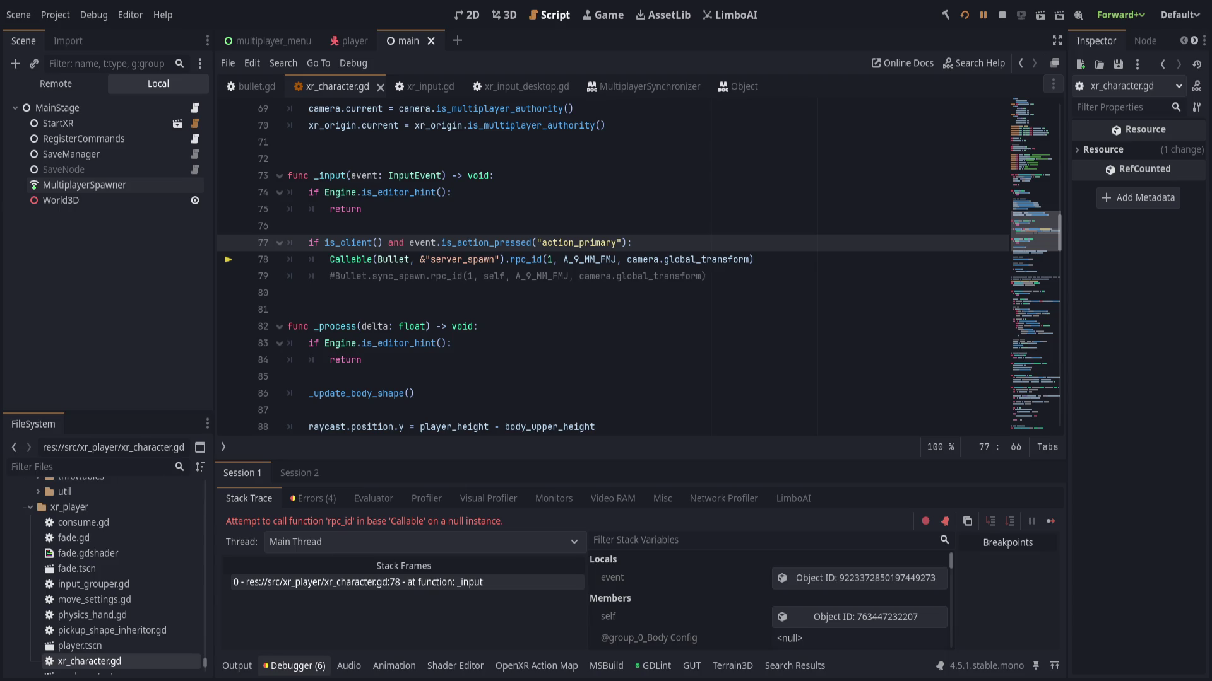
key("shift+F11")
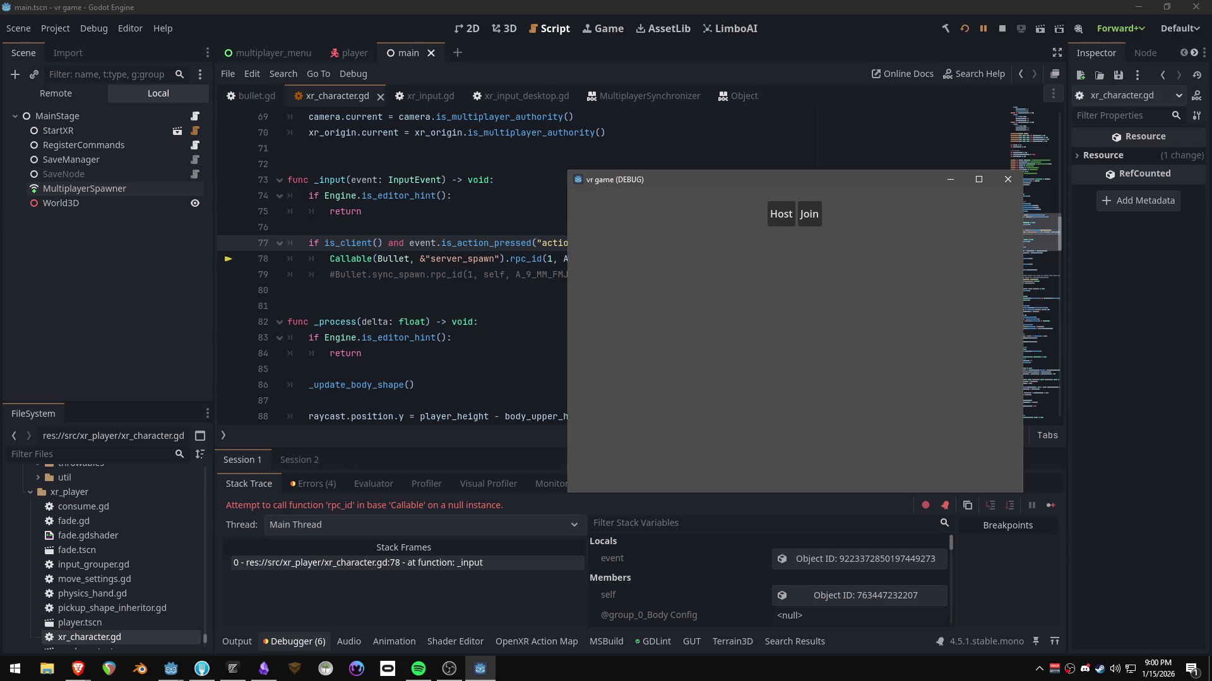
left_click(1002, 29)
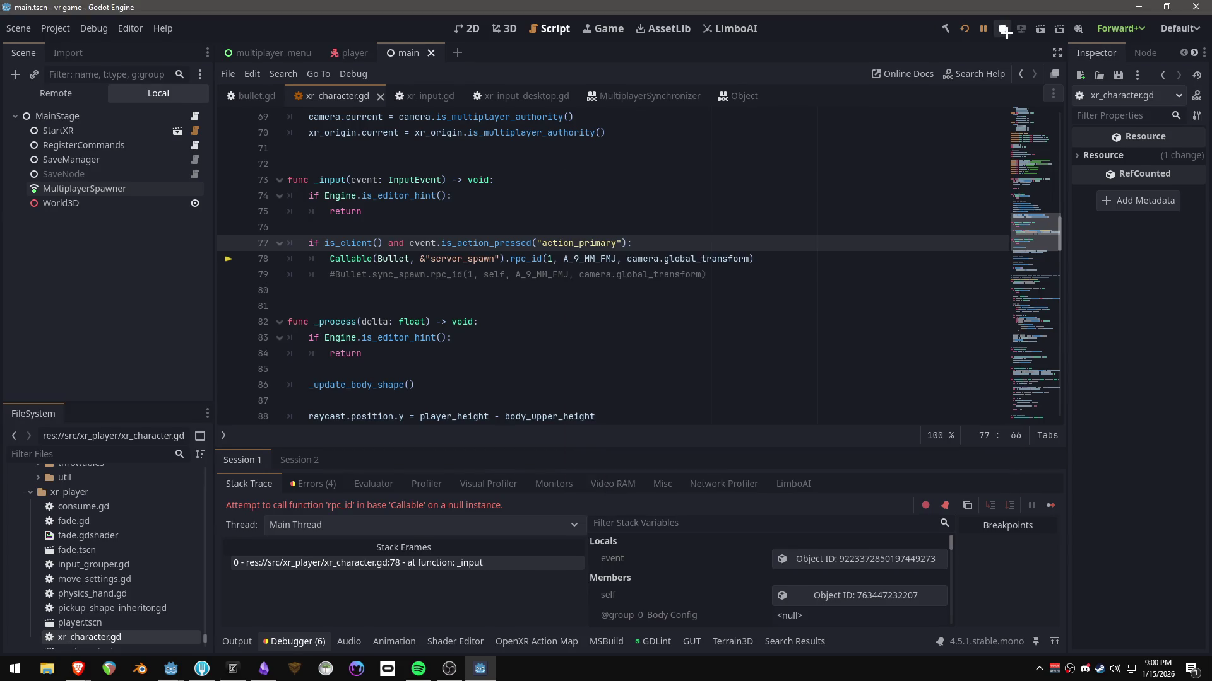
scroll(694, 246, "up", 1)
left_click(757, 310)
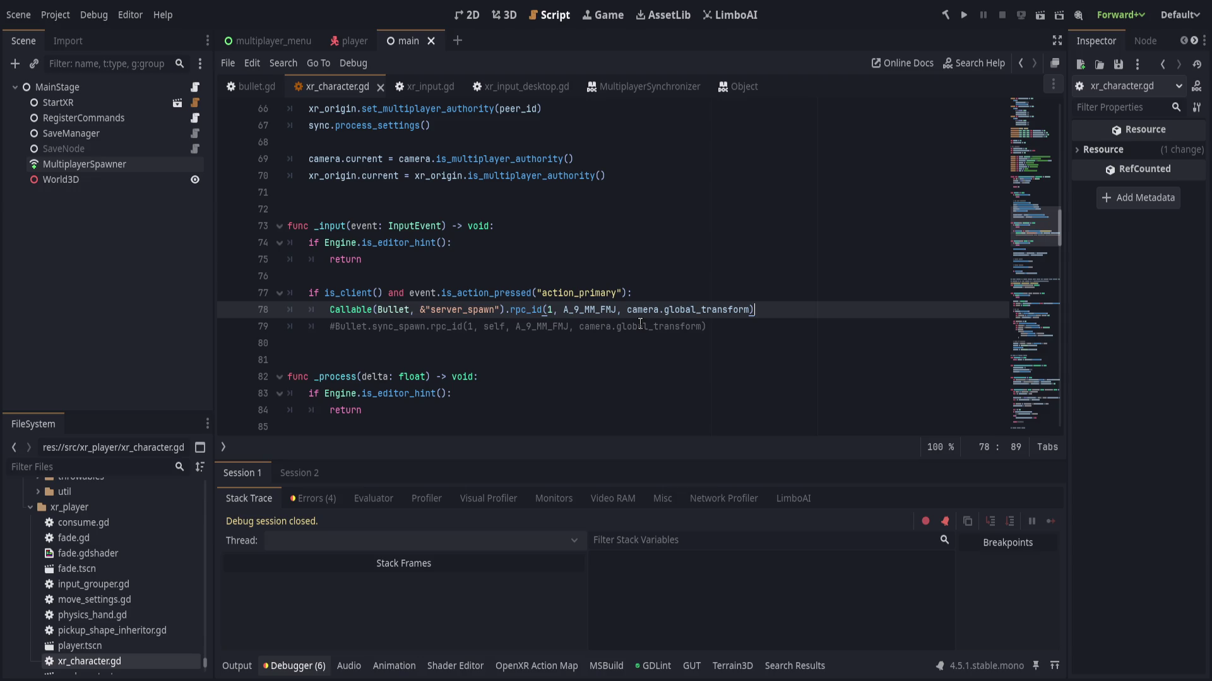
left_click(455, 309, "ctrl")
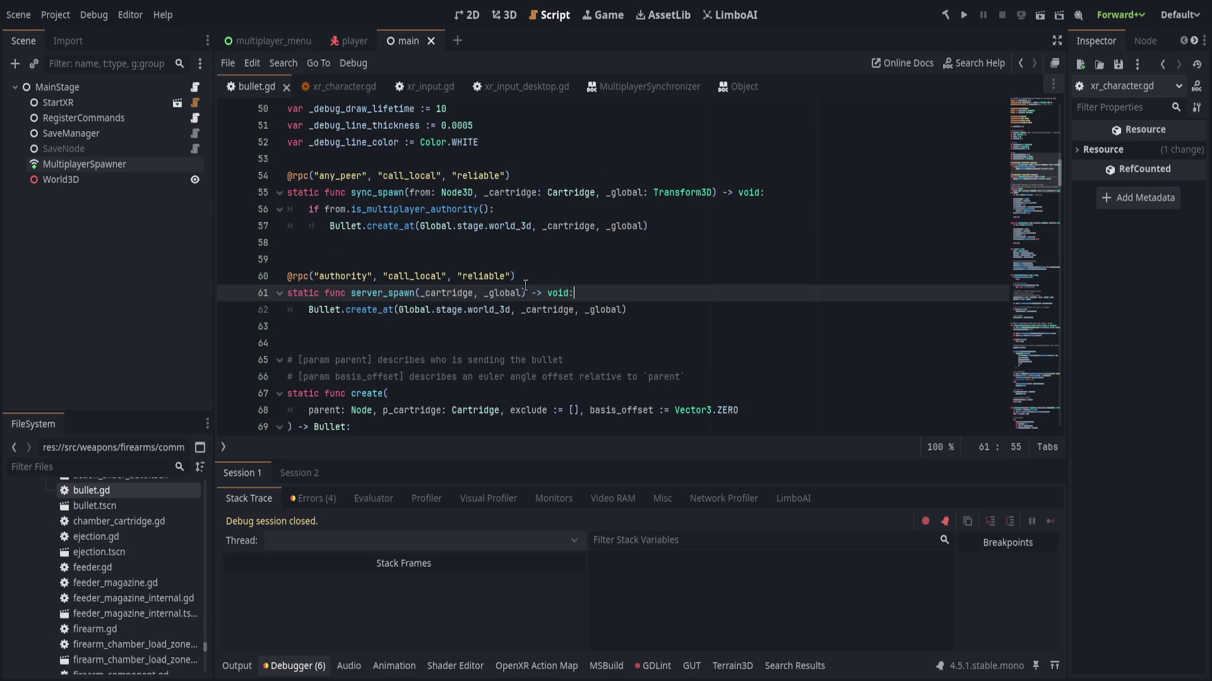
scroll(517, 297, "up", 1)
scroll(504, 314, "down", 1)
scroll(504, 315, "down", 5)
left_click(270, 144)
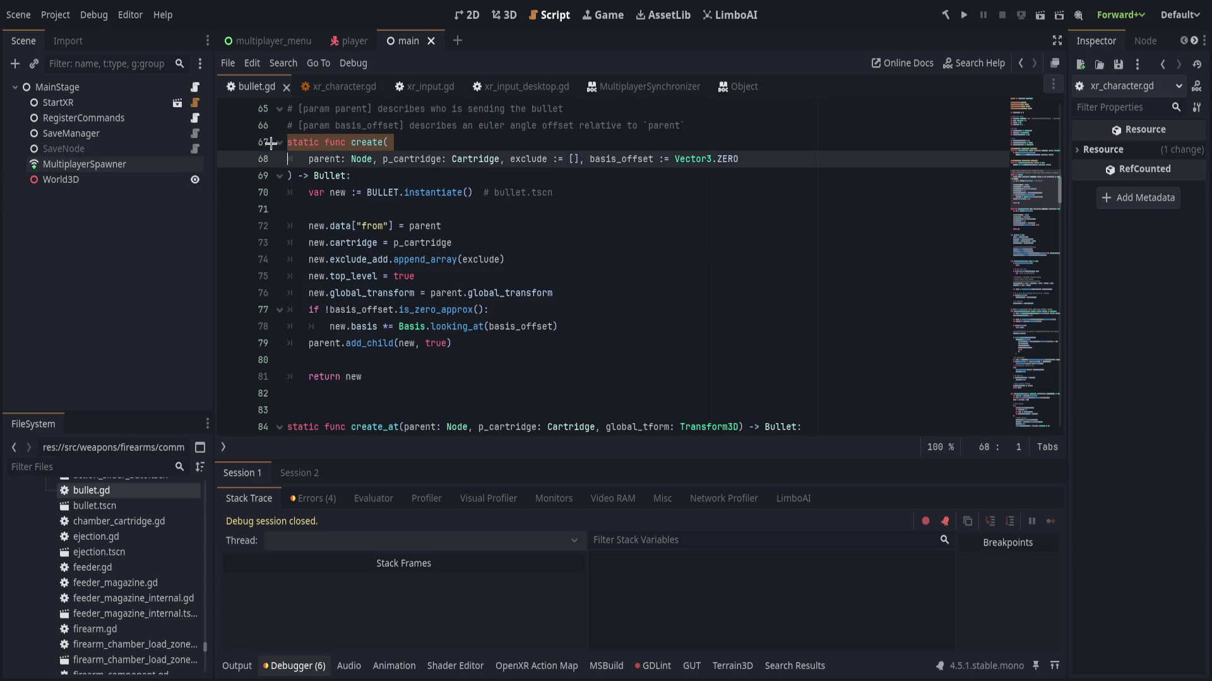
left_click(278, 143)
scroll(273, 139, "up", 3)
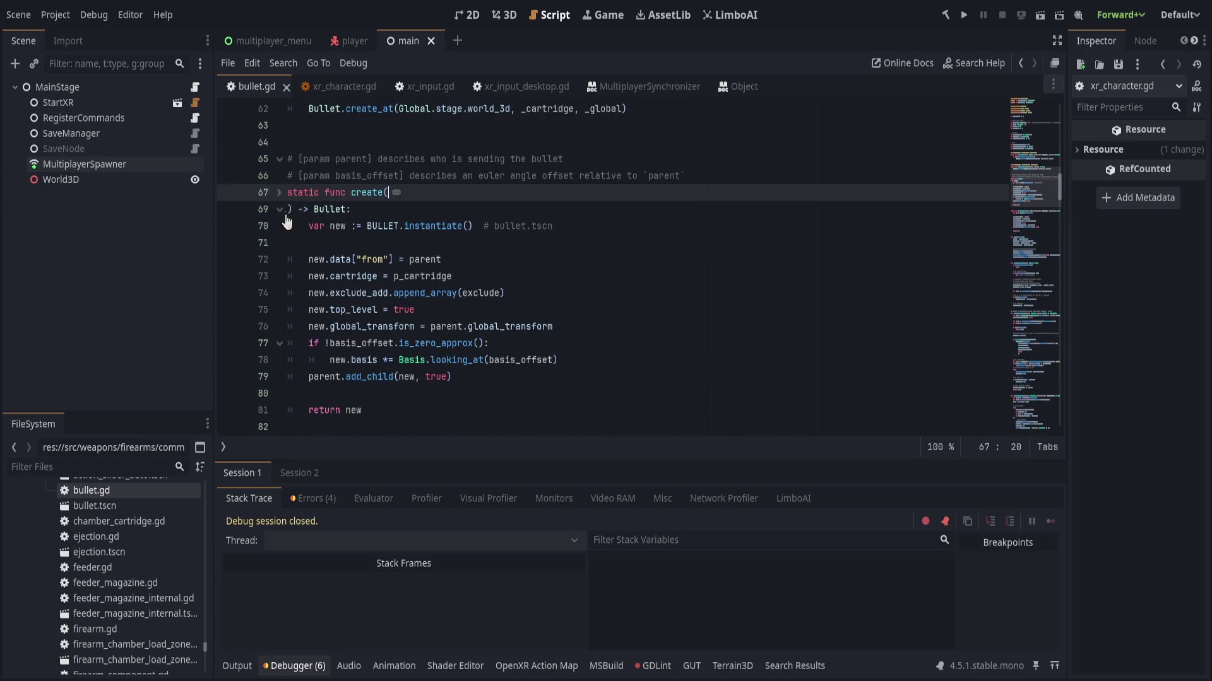
left_click(279, 194)
left_click(369, 321)
scroll(369, 321, "down", 5)
scroll(529, 351, "down", 6)
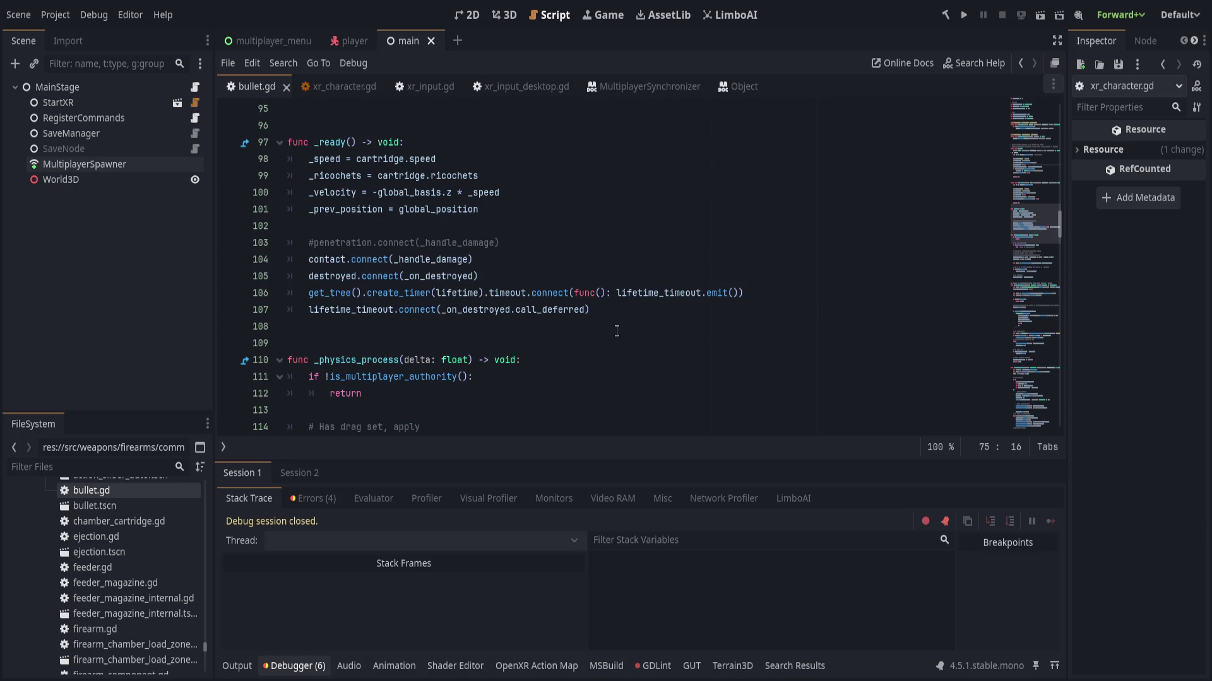
left_click(638, 311)
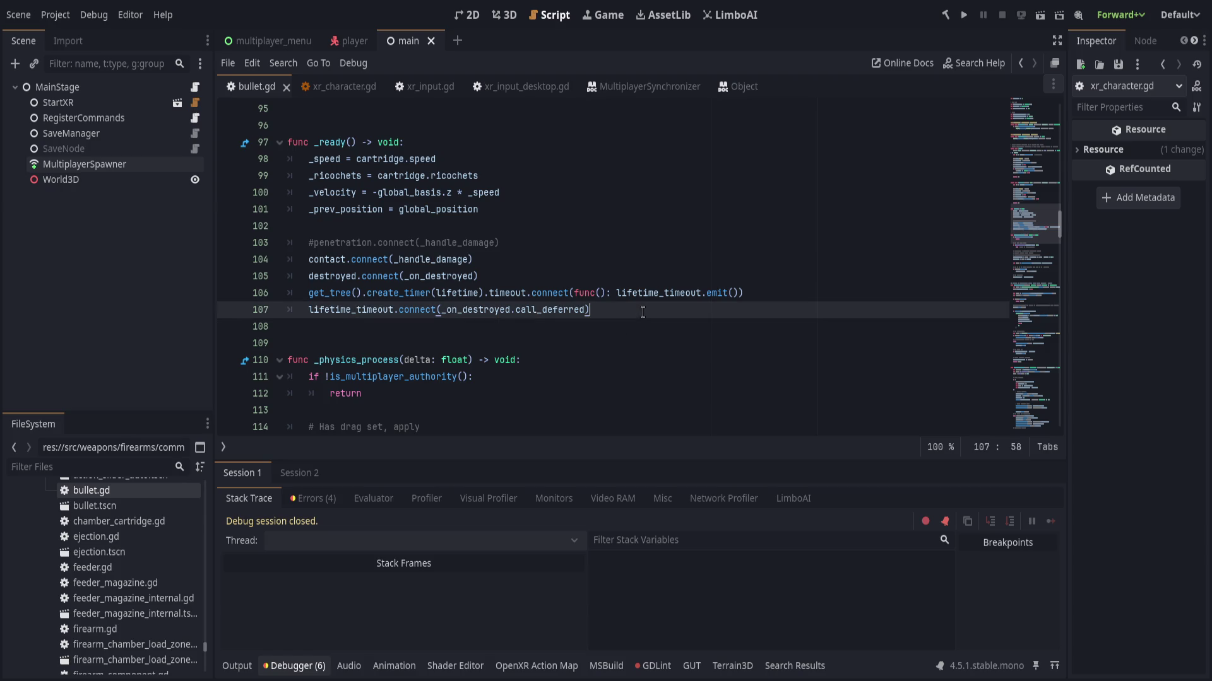
scroll(635, 317, "down", 1)
scroll(631, 322, "up", 2)
scroll(628, 325, "down", 2)
scroll(626, 326, "up", 3)
scroll(626, 327, "up", 2)
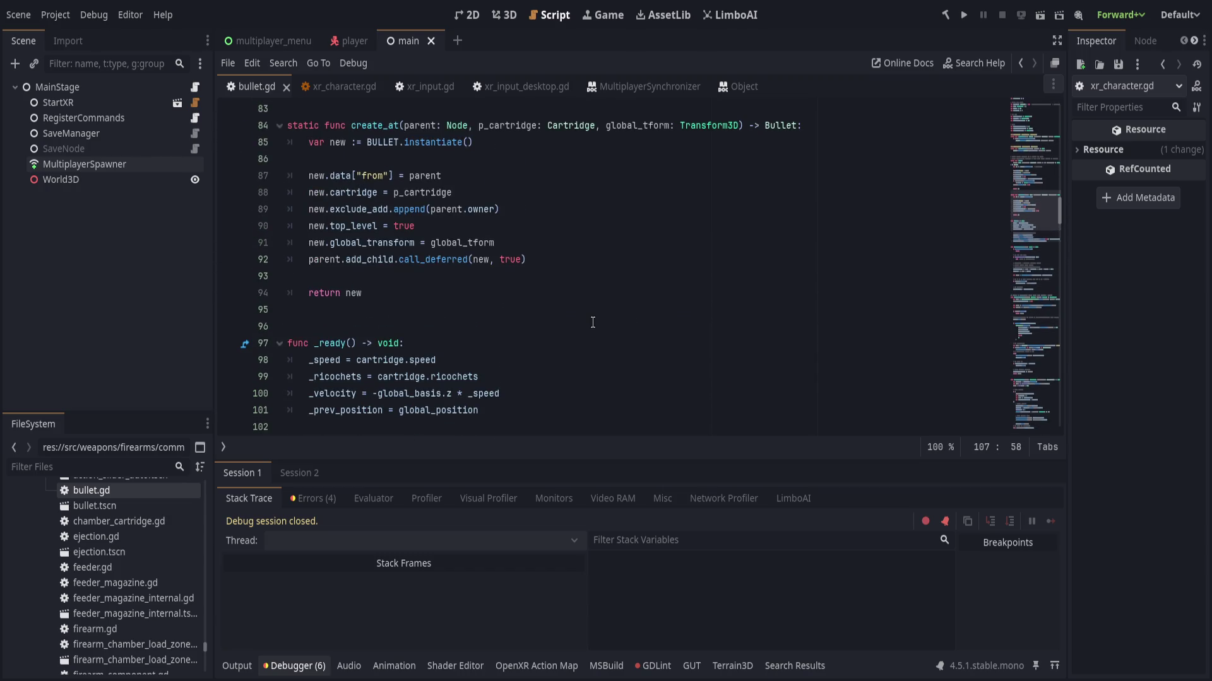
scroll(592, 322, "down", 14)
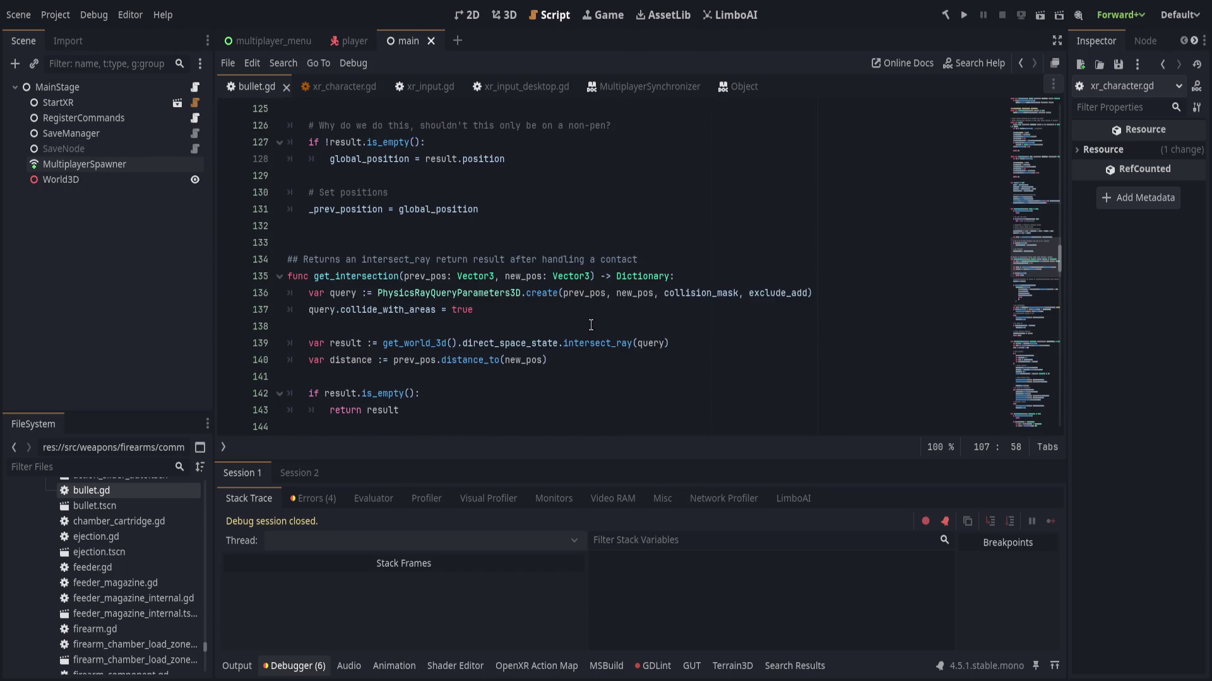
left_click(593, 229)
- Start a new func sync_bullet() line in bullet.gd
key("Return")
key("Return")
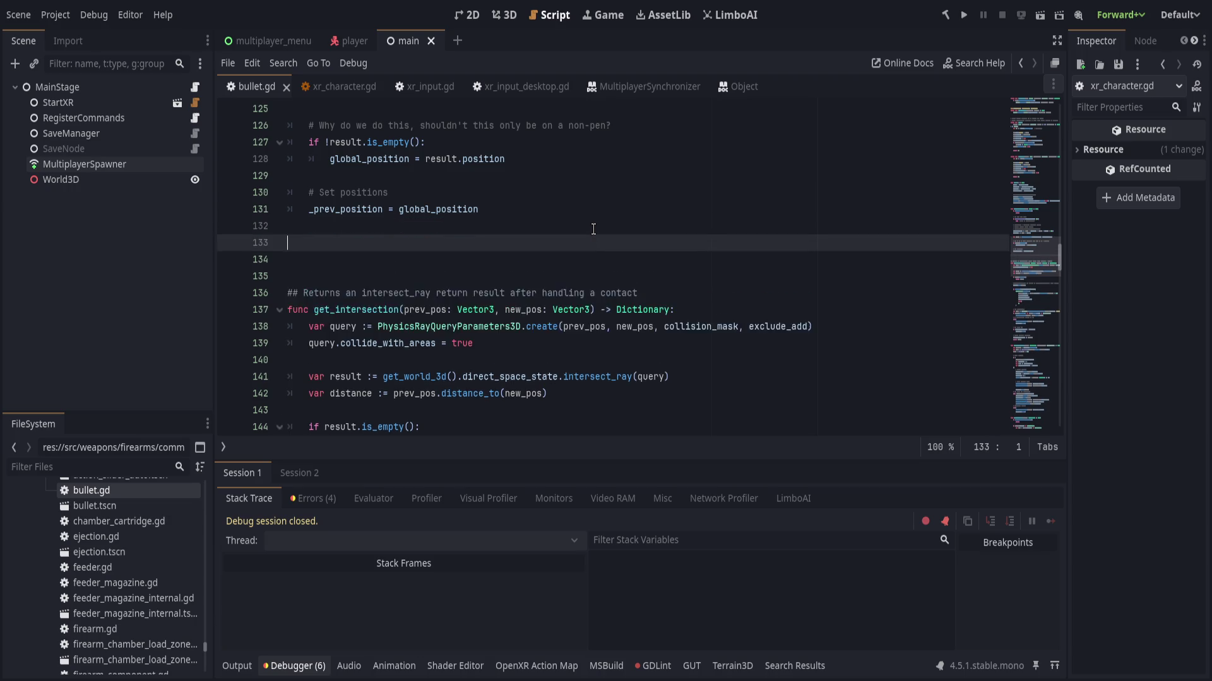
type("func sync_")
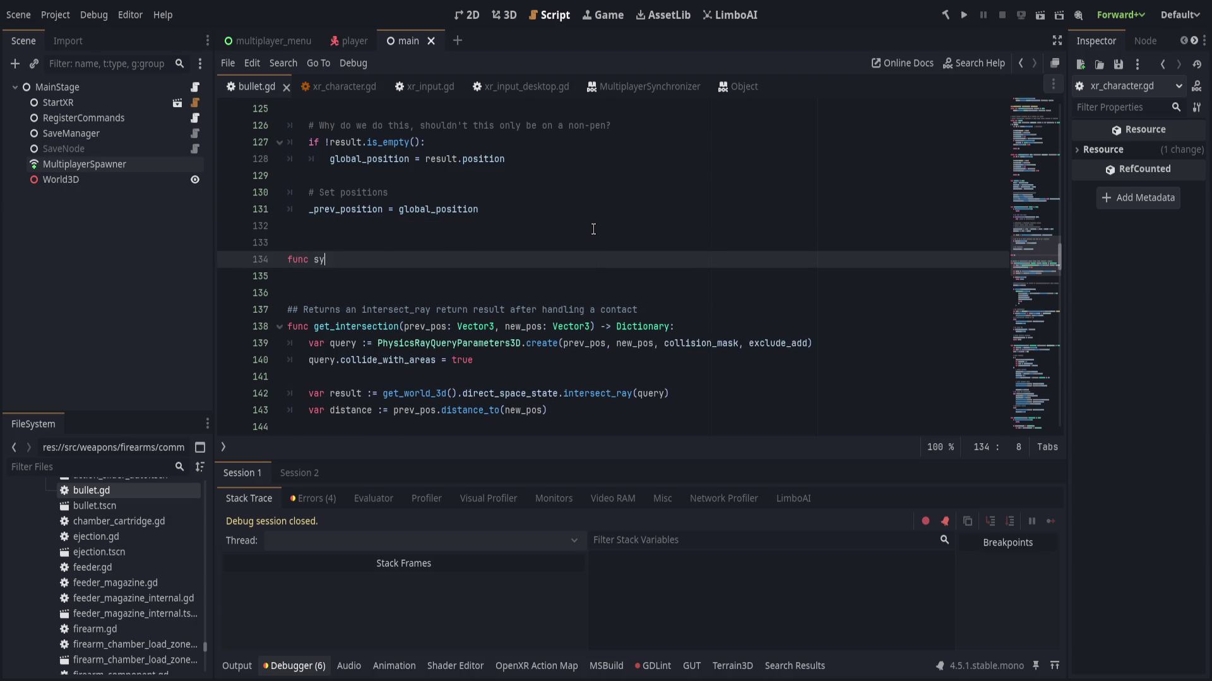
type("bullet(")
key("Down")
key("Down")
key("Down")
- Move the two spawn RPC functions so they sit above sync_bullet
scroll(587, 265, "up", 20)
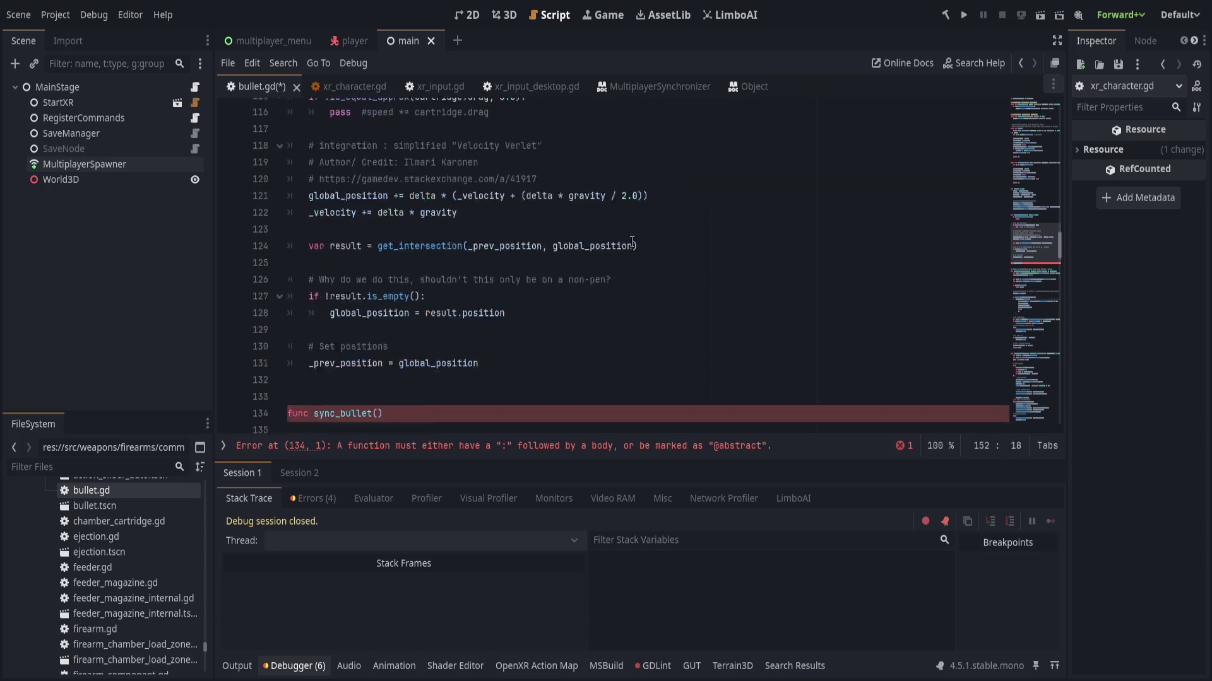
scroll(575, 315, "up", 6)
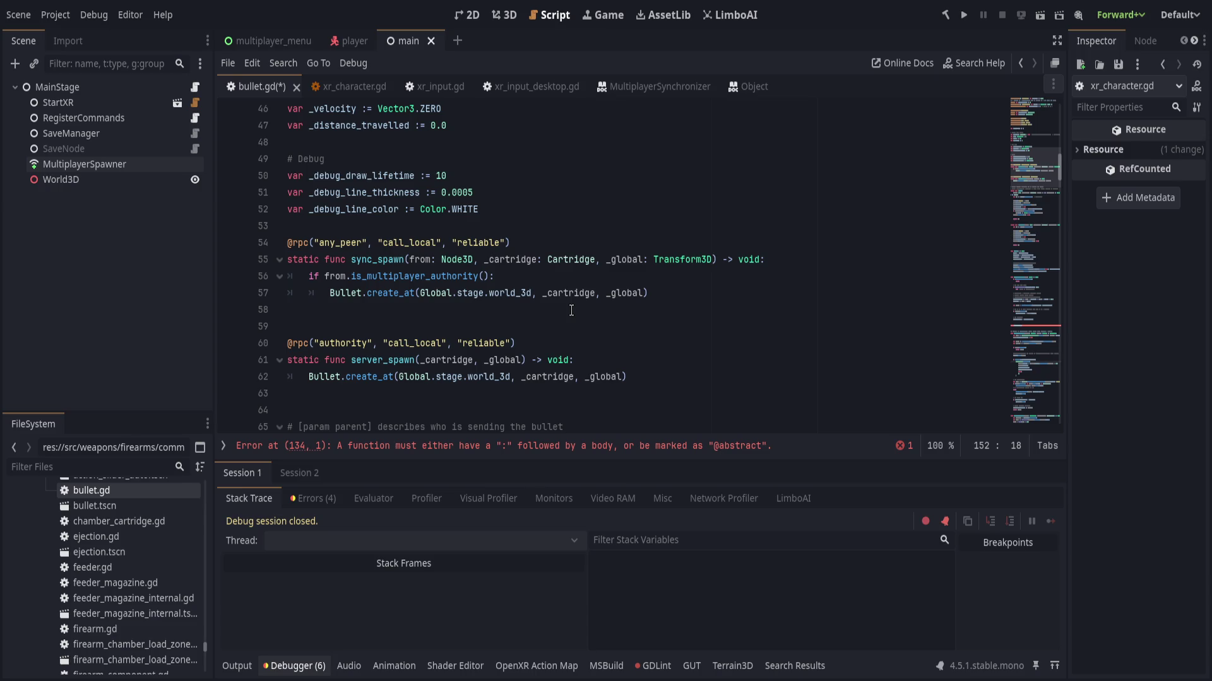
mouse_move(645, 365)
left_mouse_down()
mouse_move(353, 360)
mouse_move(335, 293)
mouse_move(631, 377)
left_mouse_up()
left_click(323, 312)
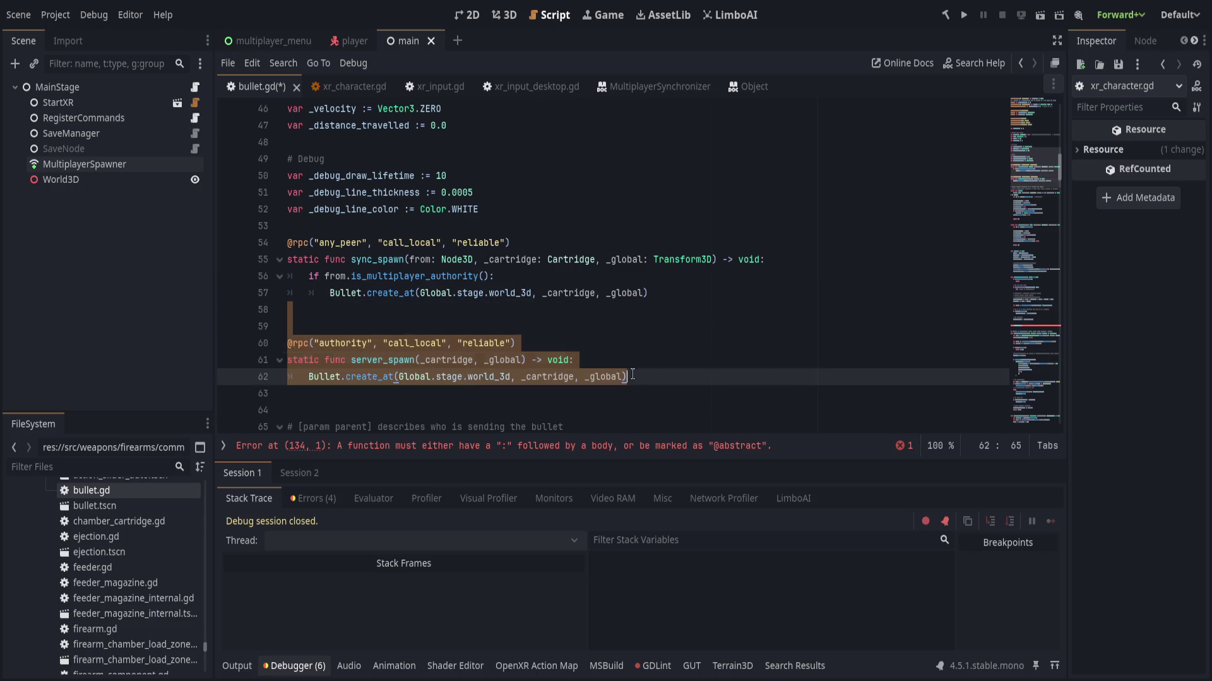
left_click(399, 317)
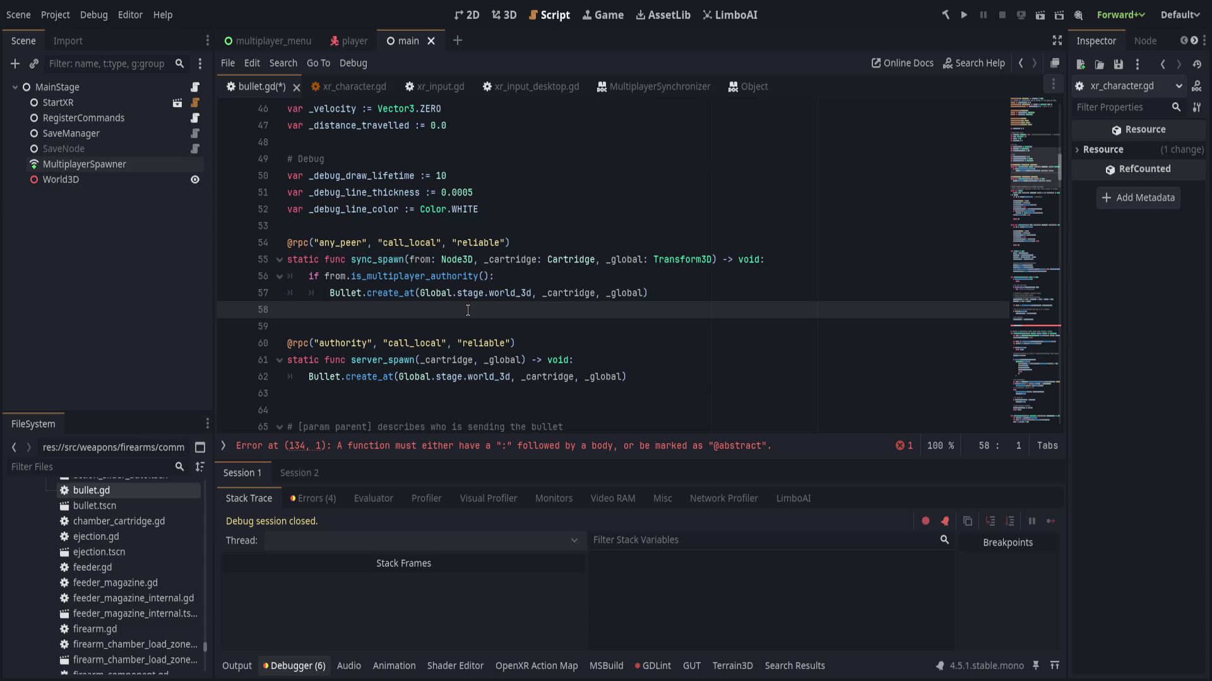
left_click(553, 340)
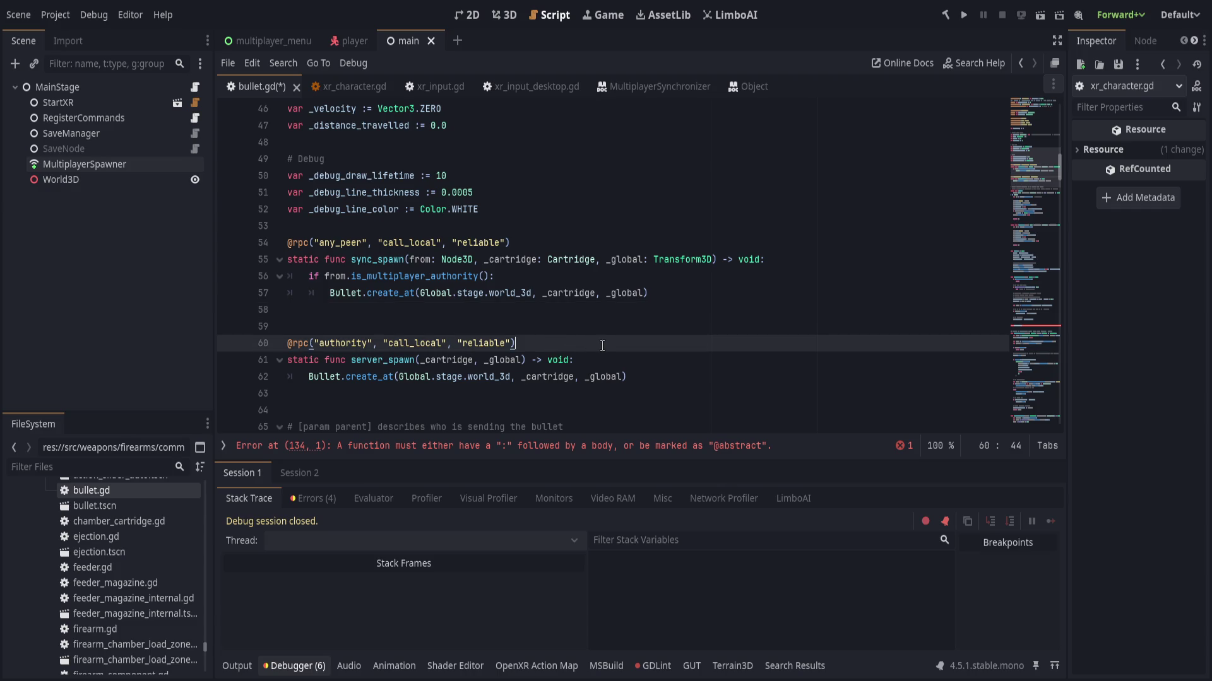
mouse_move(634, 391)
left_mouse_down()
mouse_move(290, 243)
mouse_move(287, 226)
left_mouse_up()
key("BackSpace")
scroll(499, 351, "down", 20)
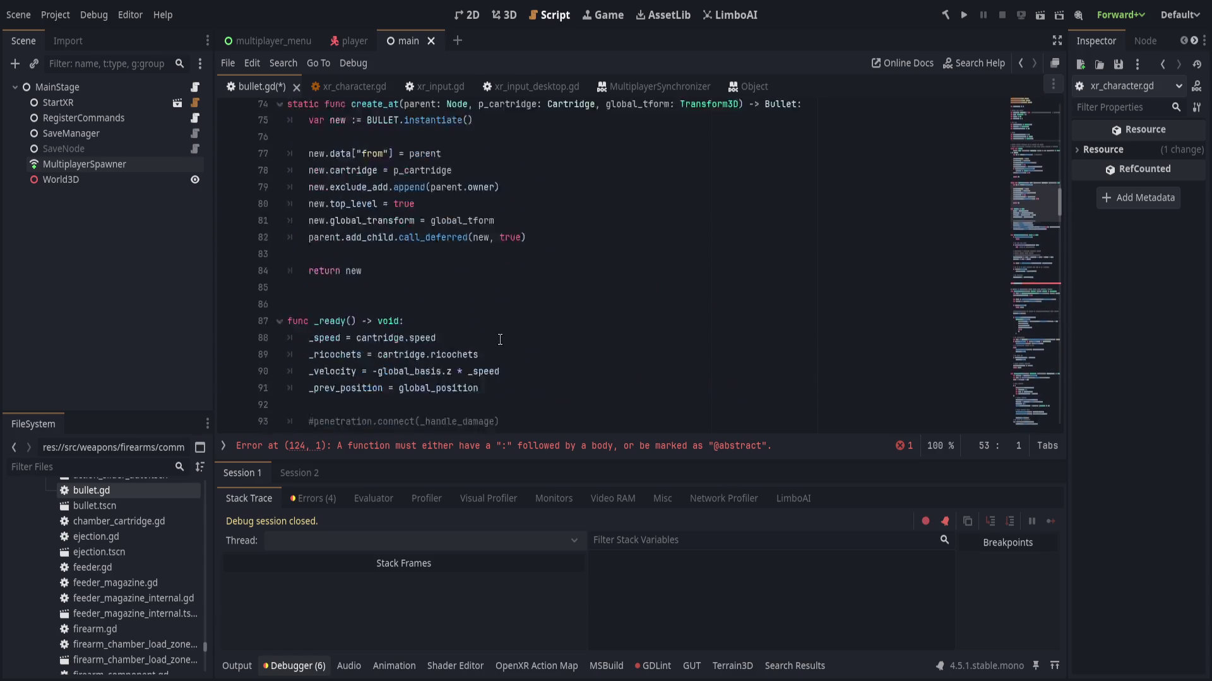
left_click(482, 348)
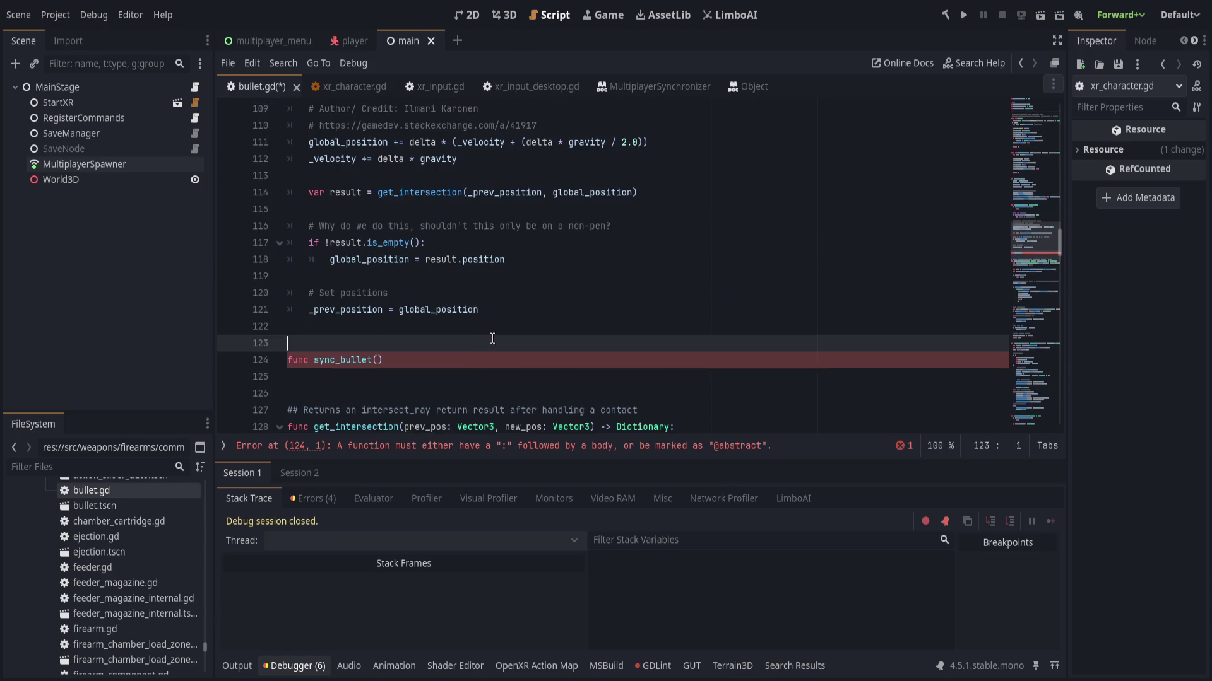
type("@rpc(\"any_peer\", \"call_local\", \"reliable\") static func sync_spawn(from: Node3D, _cartridge: Cartridge, _global: Transform3D) -> void: \tif from.is_multiplayer_authority(): \t\tBullet.create_at(Global.stage.world_3d, _cartridge, _global)   @rpc(\"authority\", \"call_local\", \"reliable\") static func server_spawn(_cartridge, _global) -> void: \tBullet.create_at(Global.stage.world_3d, _cartridge, _global)")
scroll(482, 348, "down", 1)
key("Up")
key("Up")
key("Up")
key("ctrl+c")
left_click(462, 344)
key("ctrl+v")
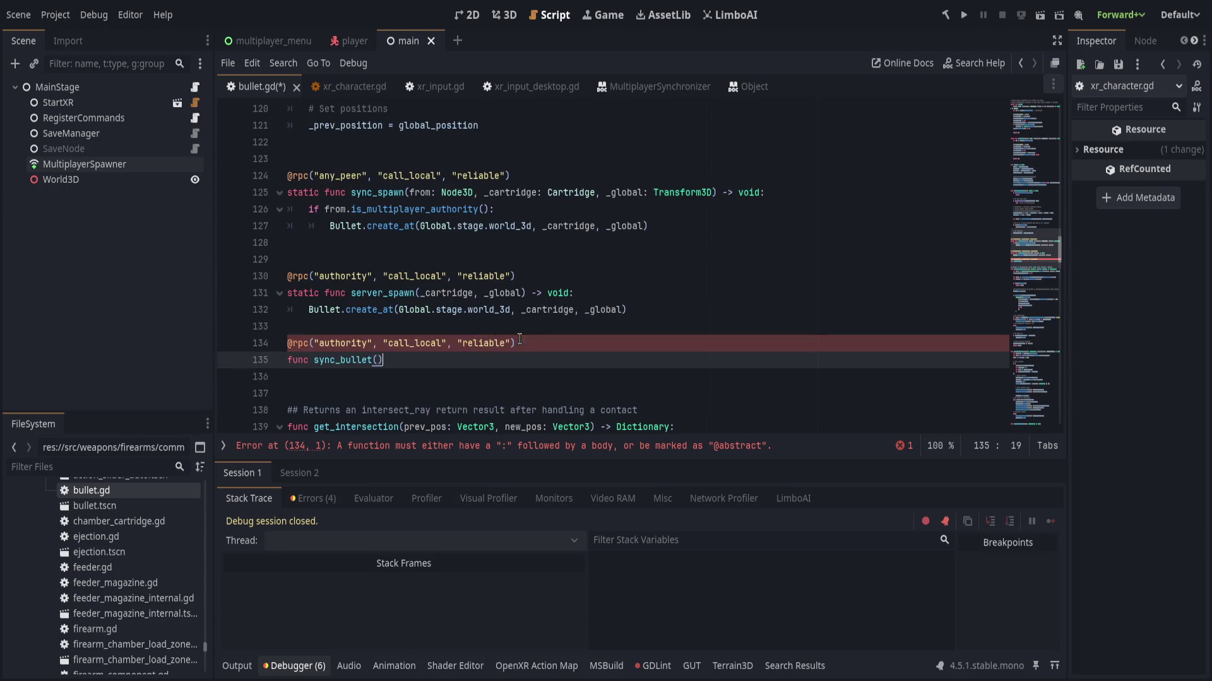
left_click(538, 359)
type("-> void:")
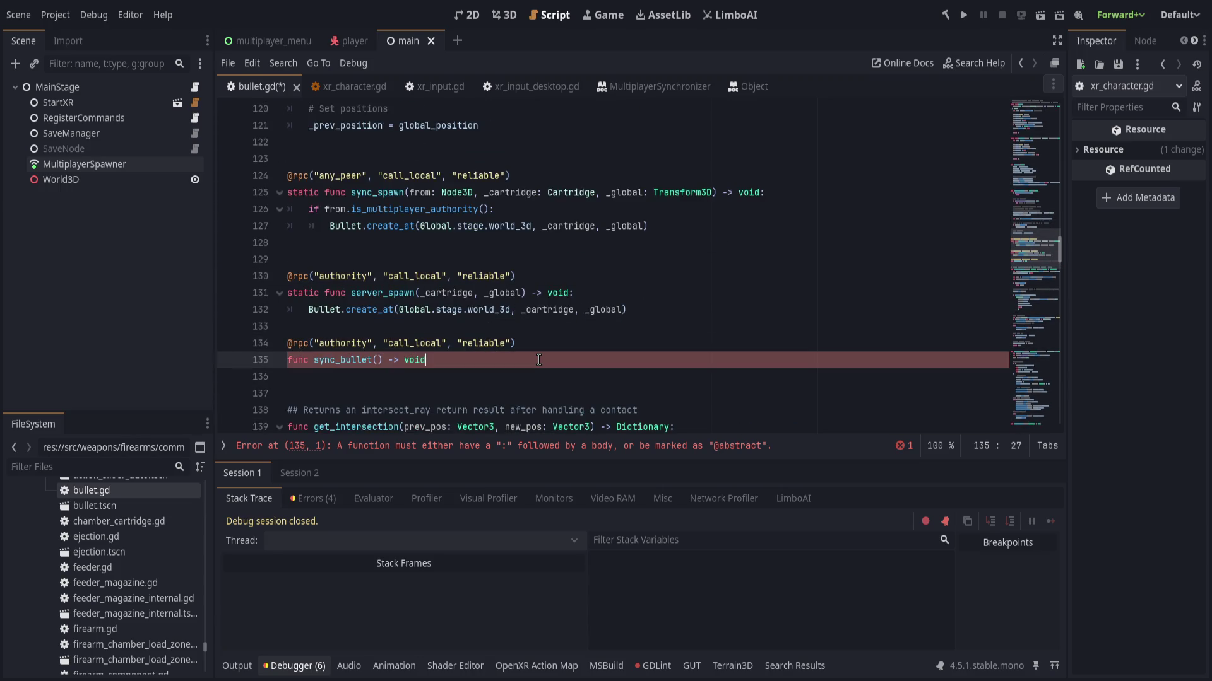
key("Return")
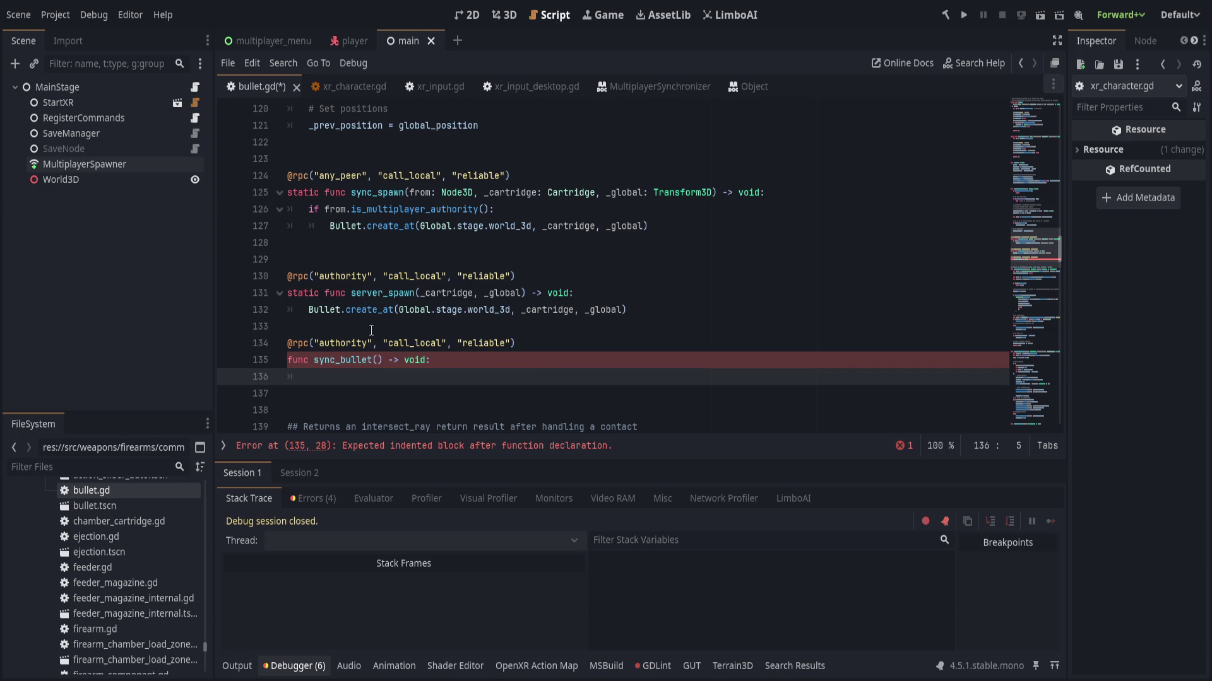
- Revert a trial remote edit to keep call_local, then begin the body with Bullet.create_at(Global.stage.world_3d, ...)
left_click(441, 343)
key("BackSpace")
key("BackSpace")
key("BackSpace")
type("remote")
key("End")
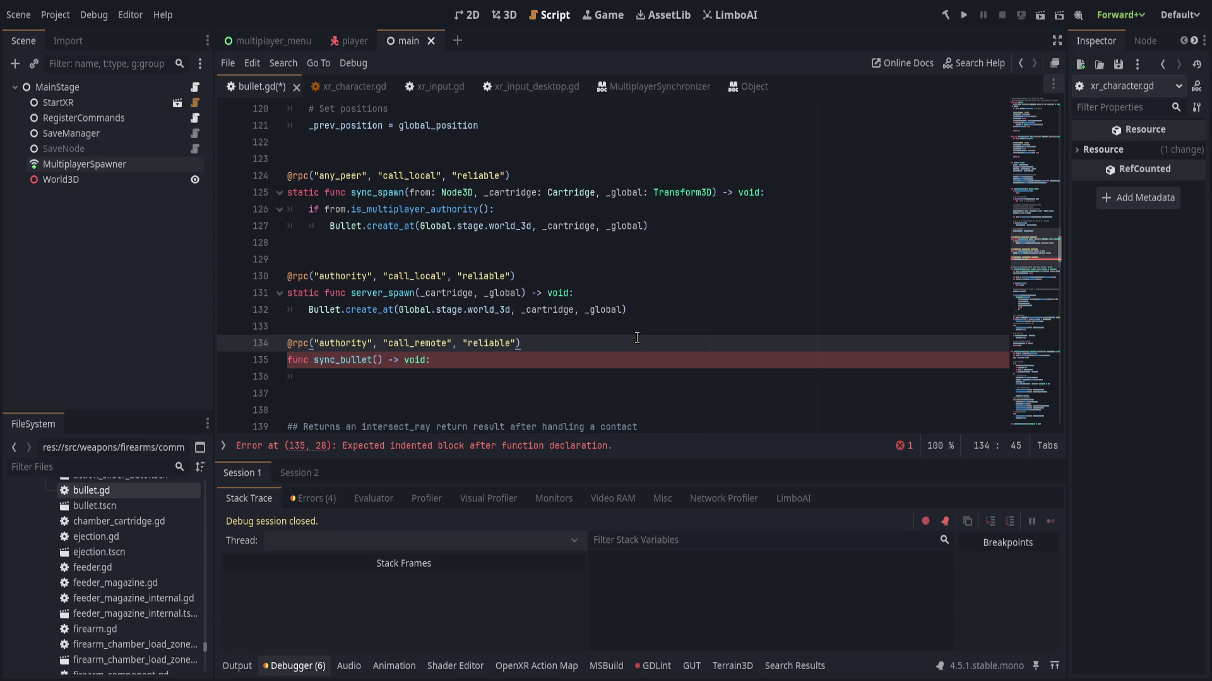
key("ctrl+z")
key("ctrl+z")
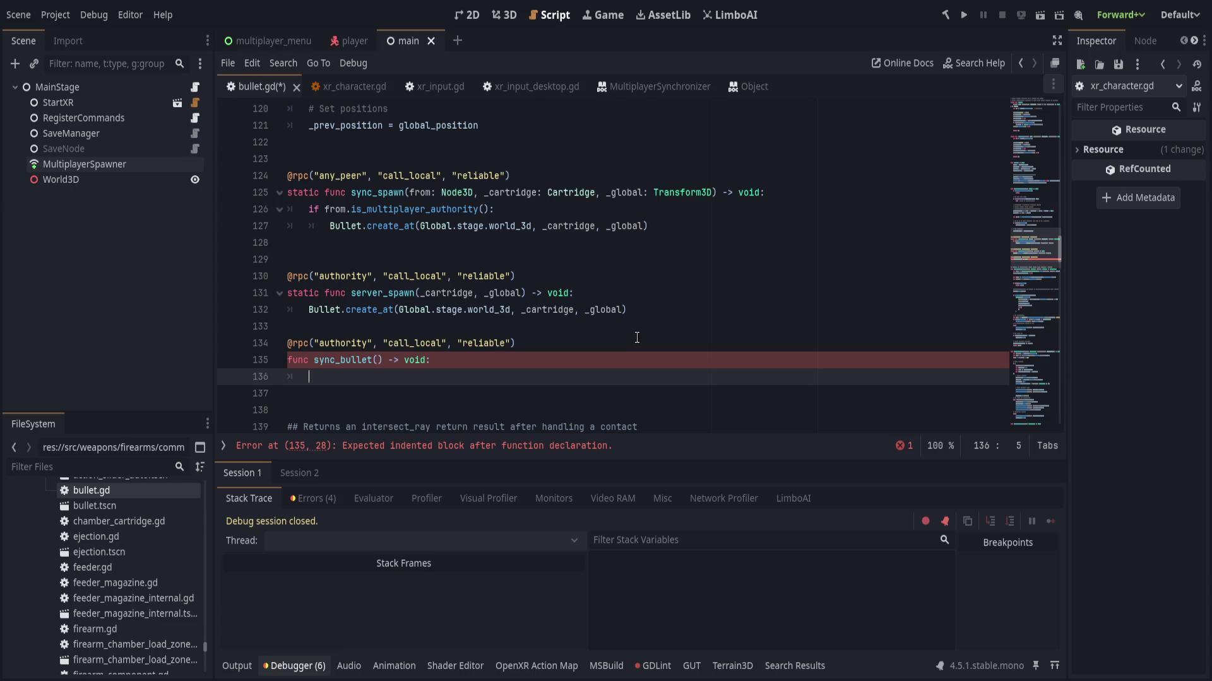
type("Bullet.c")
type("reate_at(")
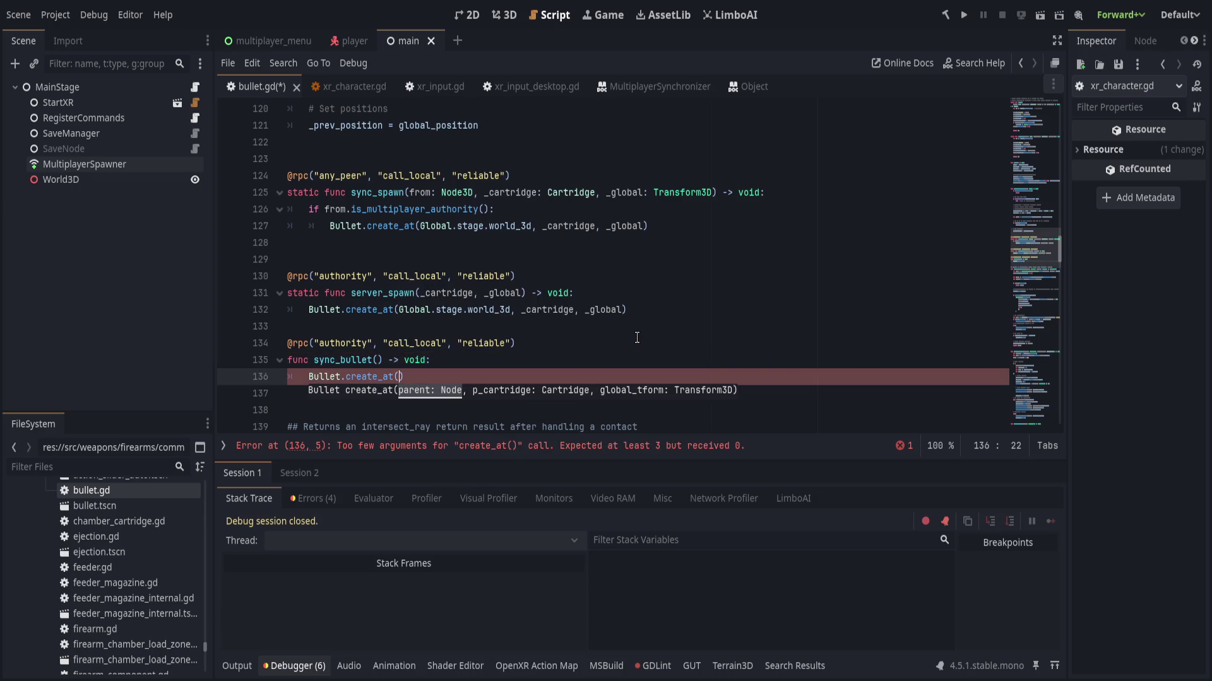
type("Global.stage")
type(".world_3d,")
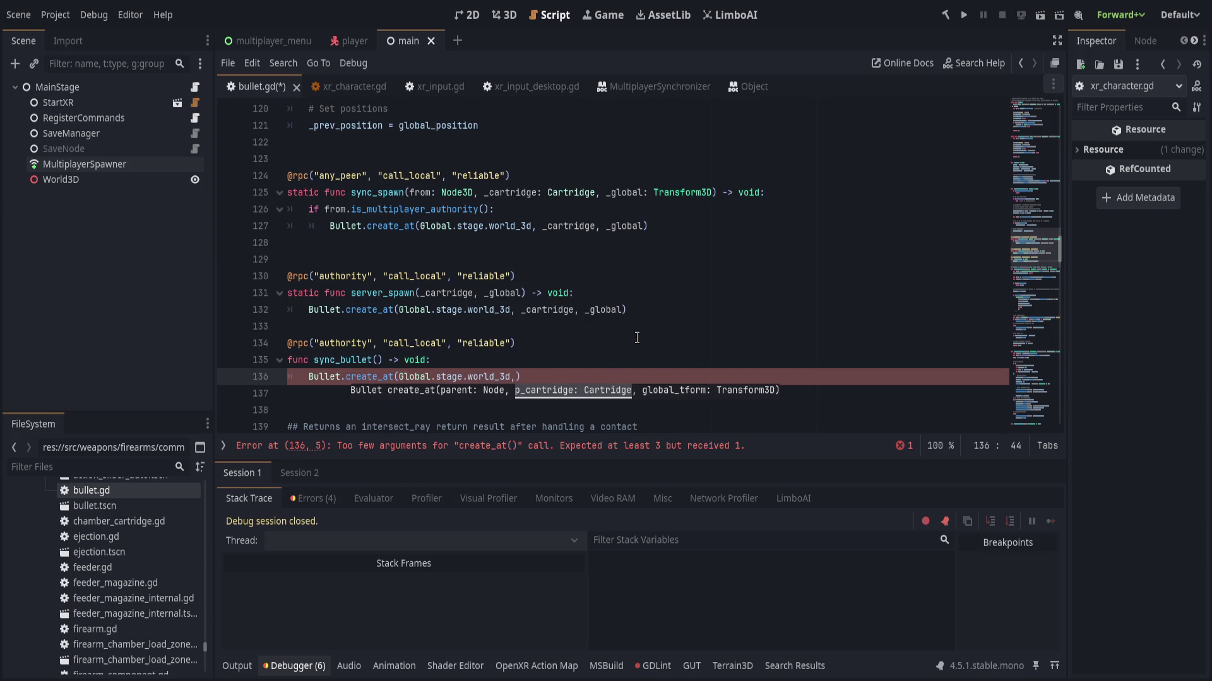
type(" _")
- Complete the call as Bullet.create_at(Global.stage.world_3d, cartridge, global_transform) and switch the RPC to call_remote
key("BackSpace")
type("cartridge, glob")
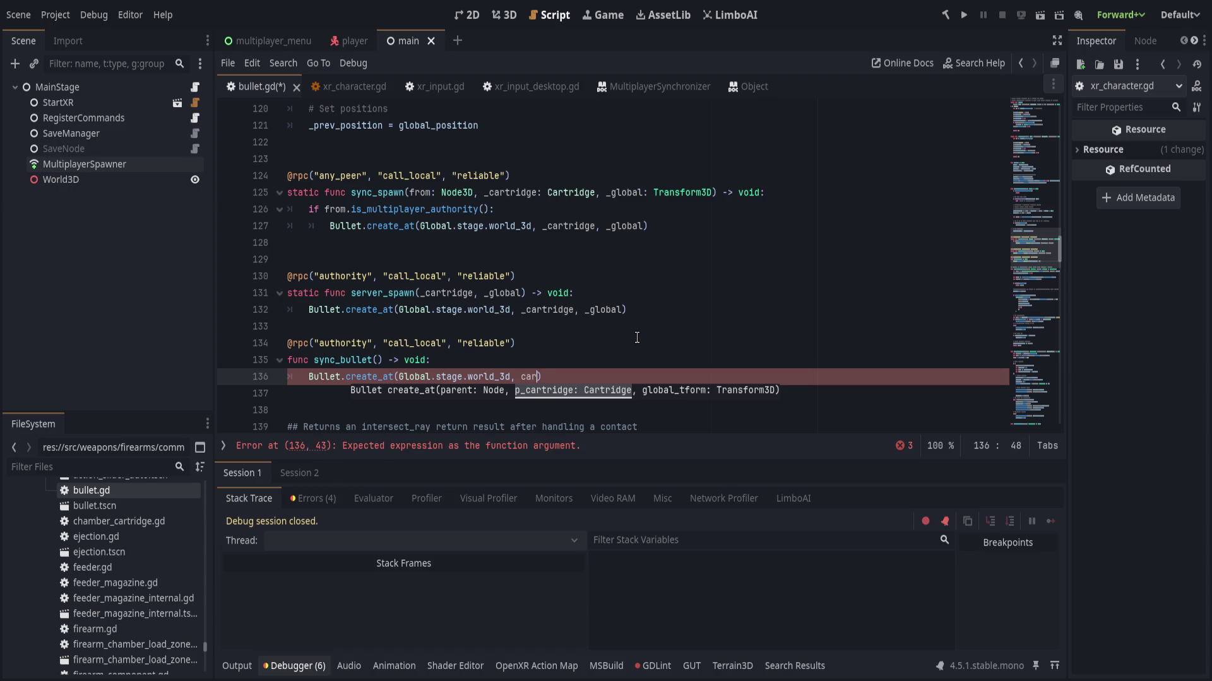
type("al_transform")
type(")")
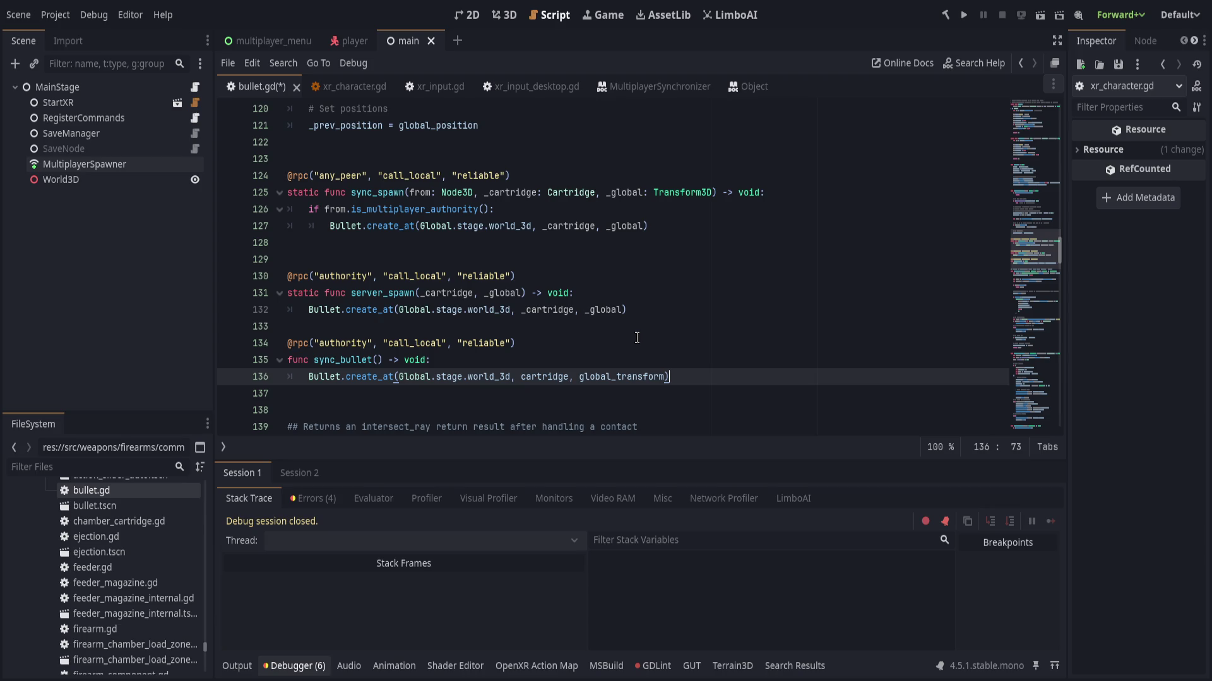
left_click_drag(411, 342, 431, 343)
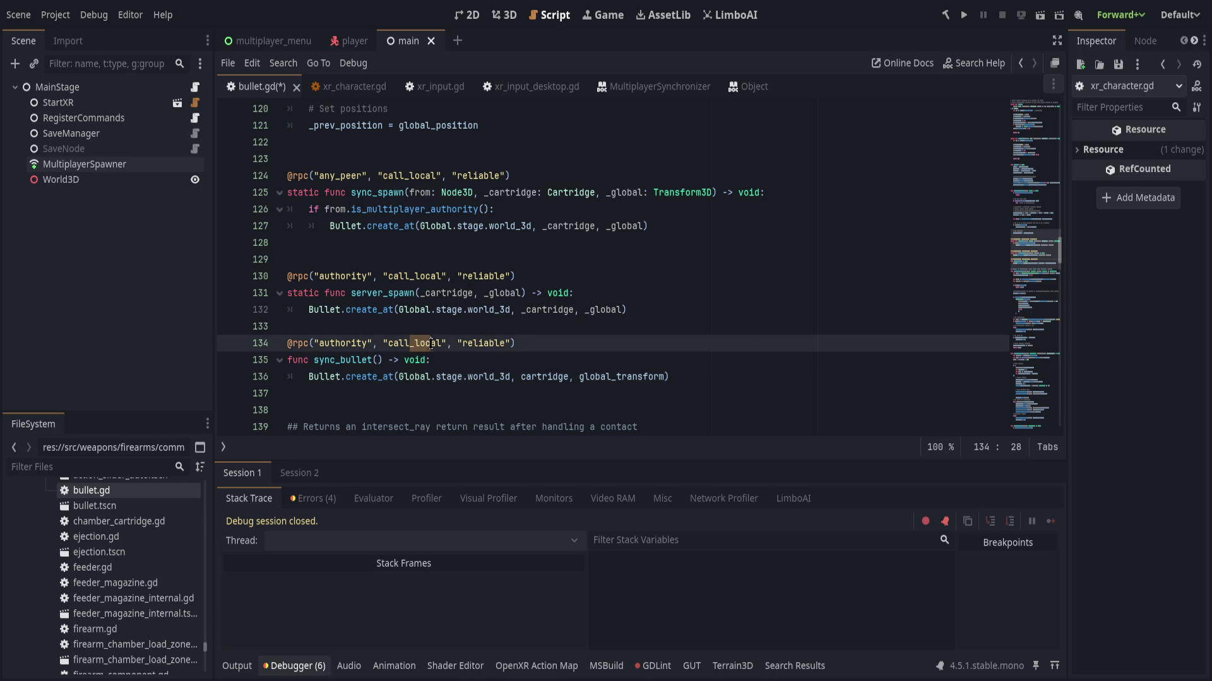
key("shift+Right")
key("shift+Right")
type("_remote")
key("End")
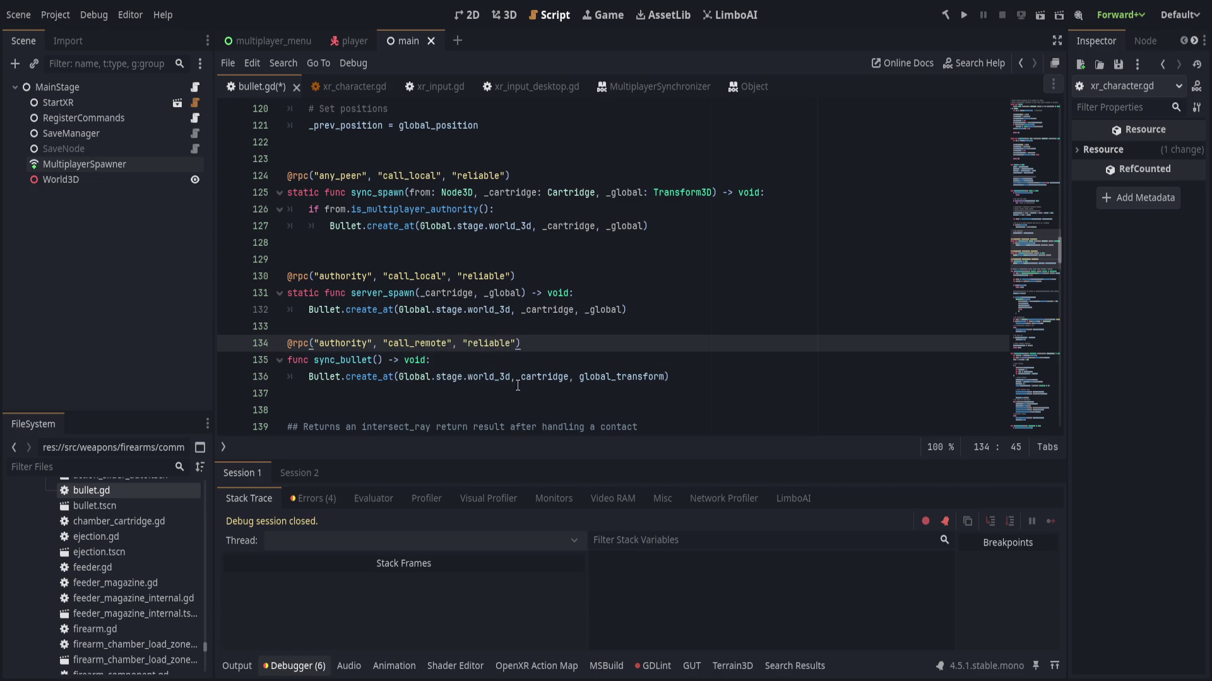
- Delete the old sync_spawn and server_spawn functions and save bullet.gd
left_click_drag(418, 326, 457, 153)
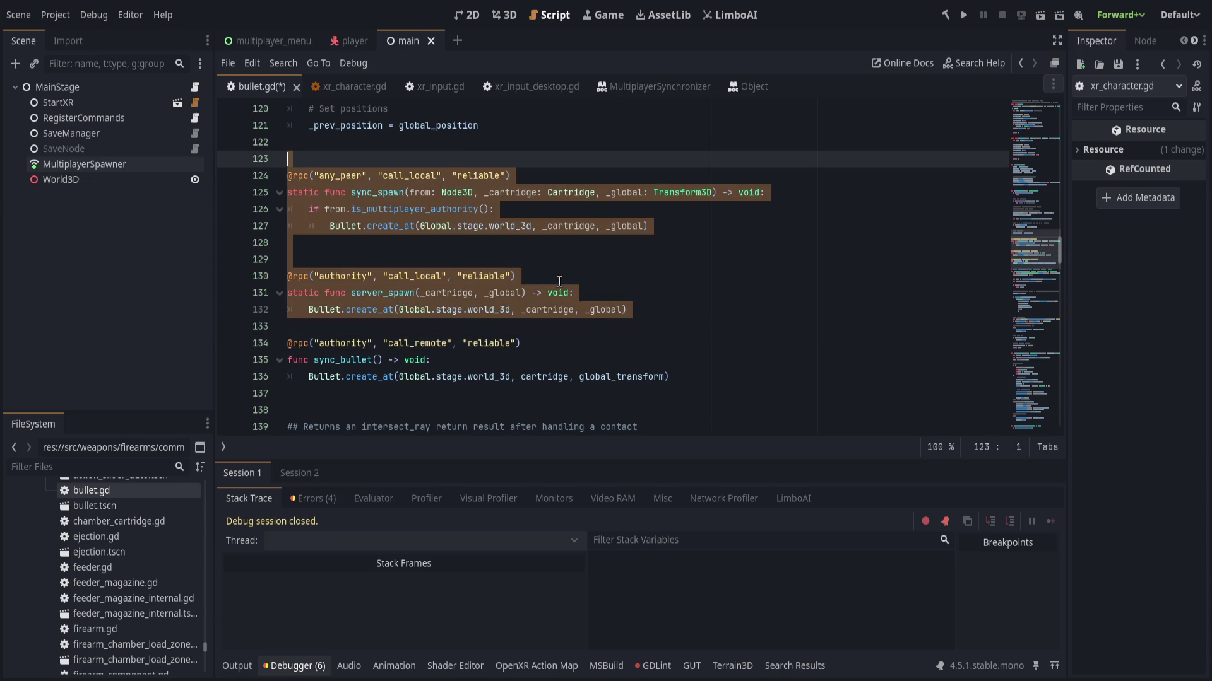
key("Delete")
key("ctrl+s")
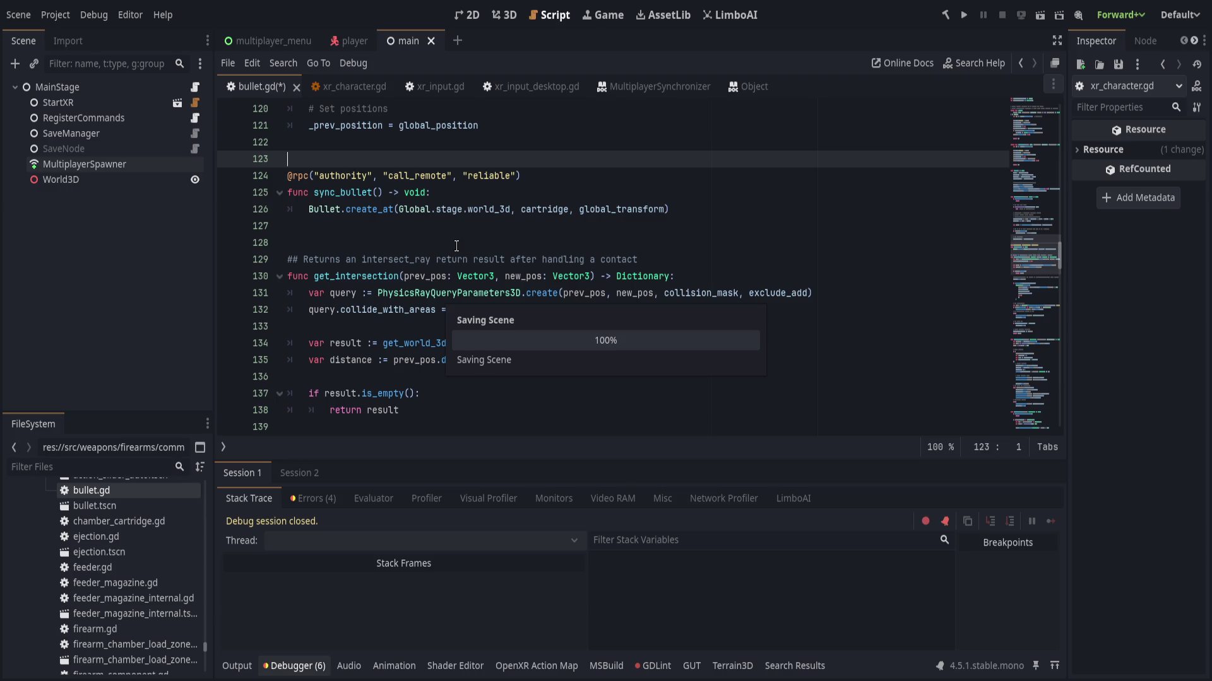
- Run the game in two debug instances and switch between their windows to test bullet firing
scroll(459, 242, "up", 1)
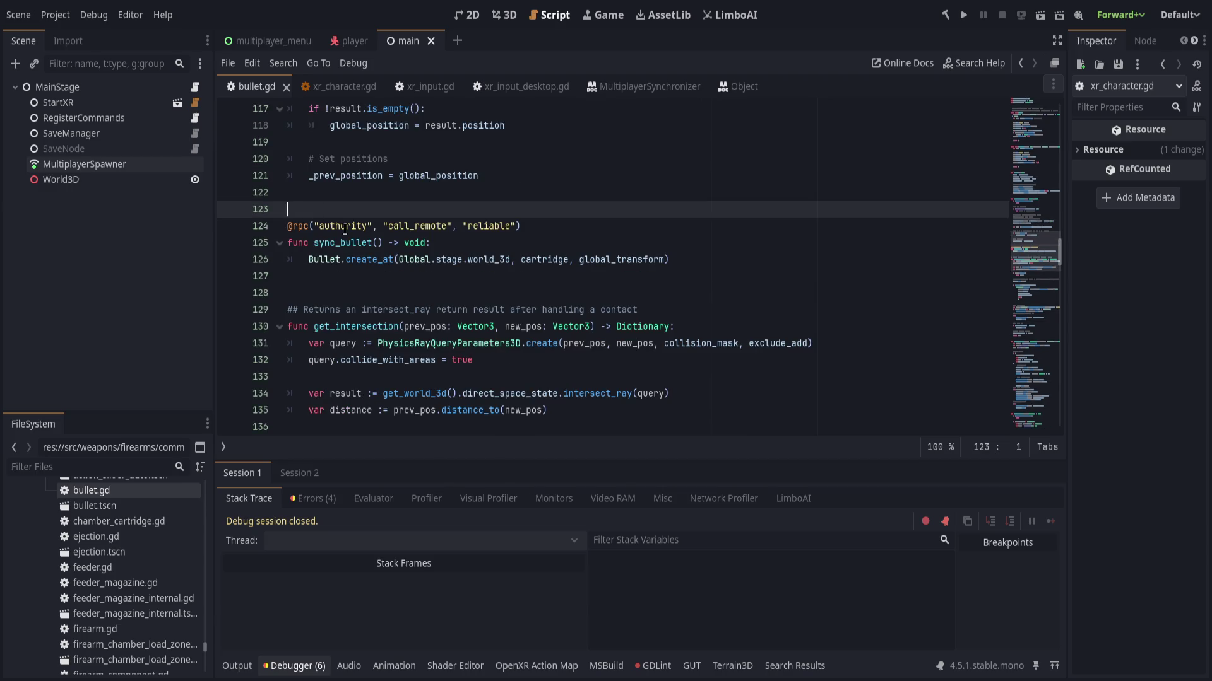
key("Down")
key("End")
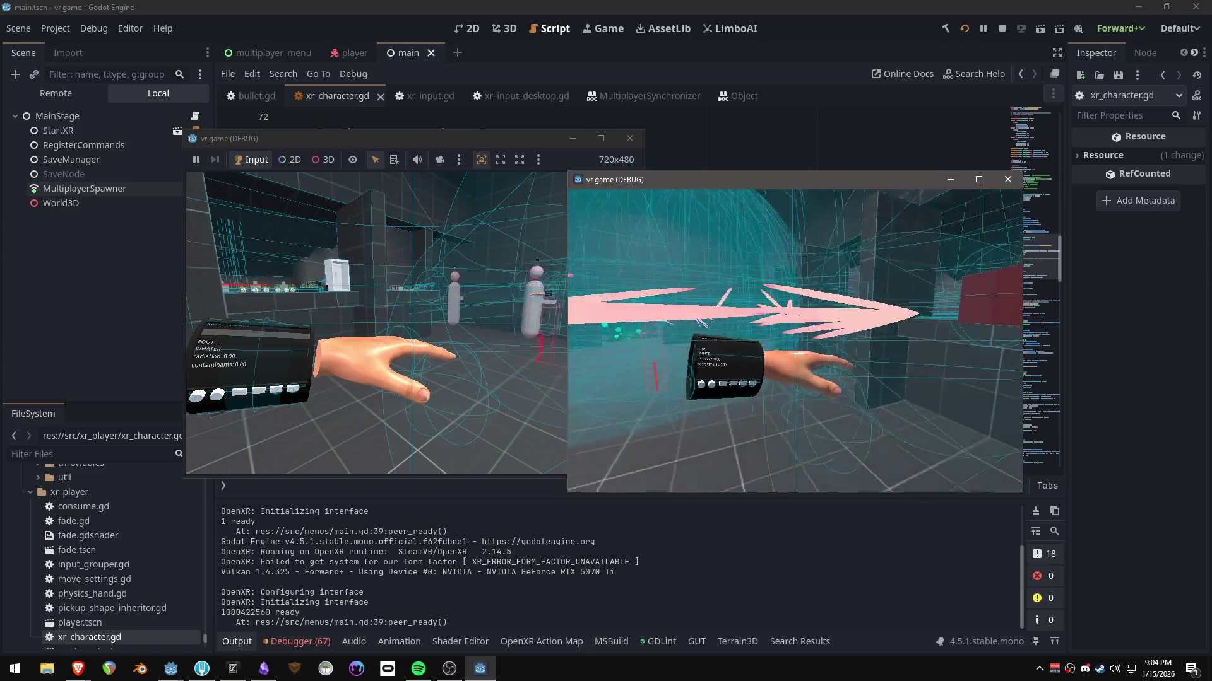
key("alt+Tab")
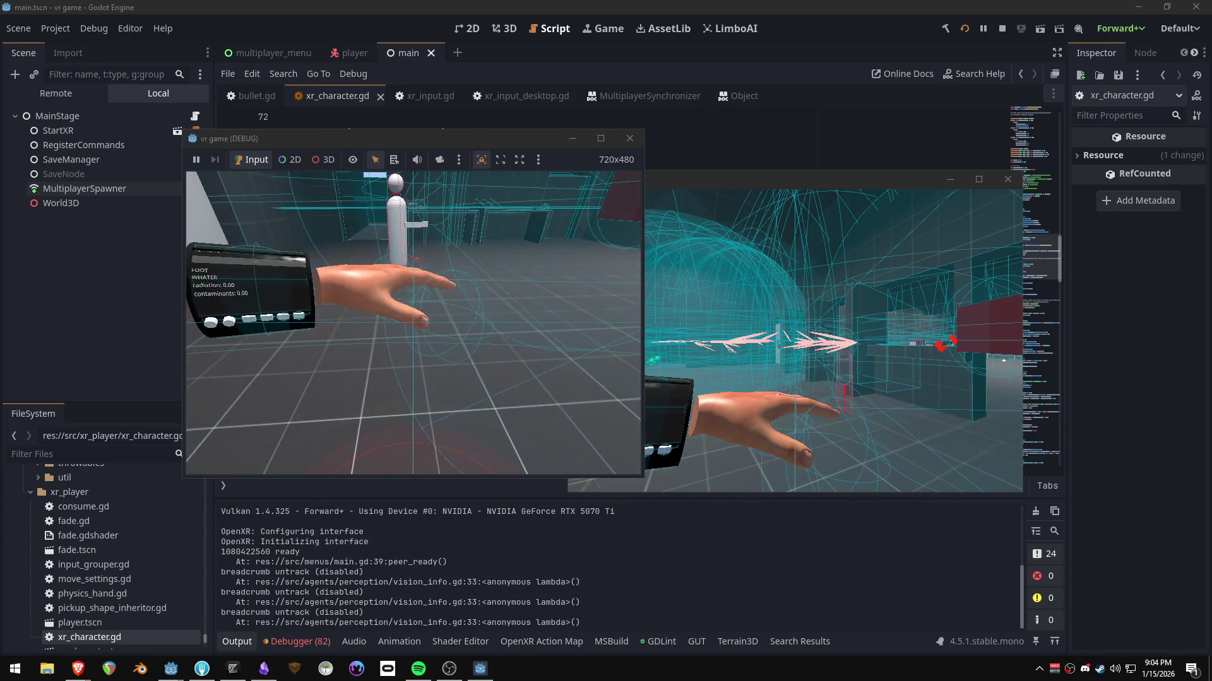
key("super")
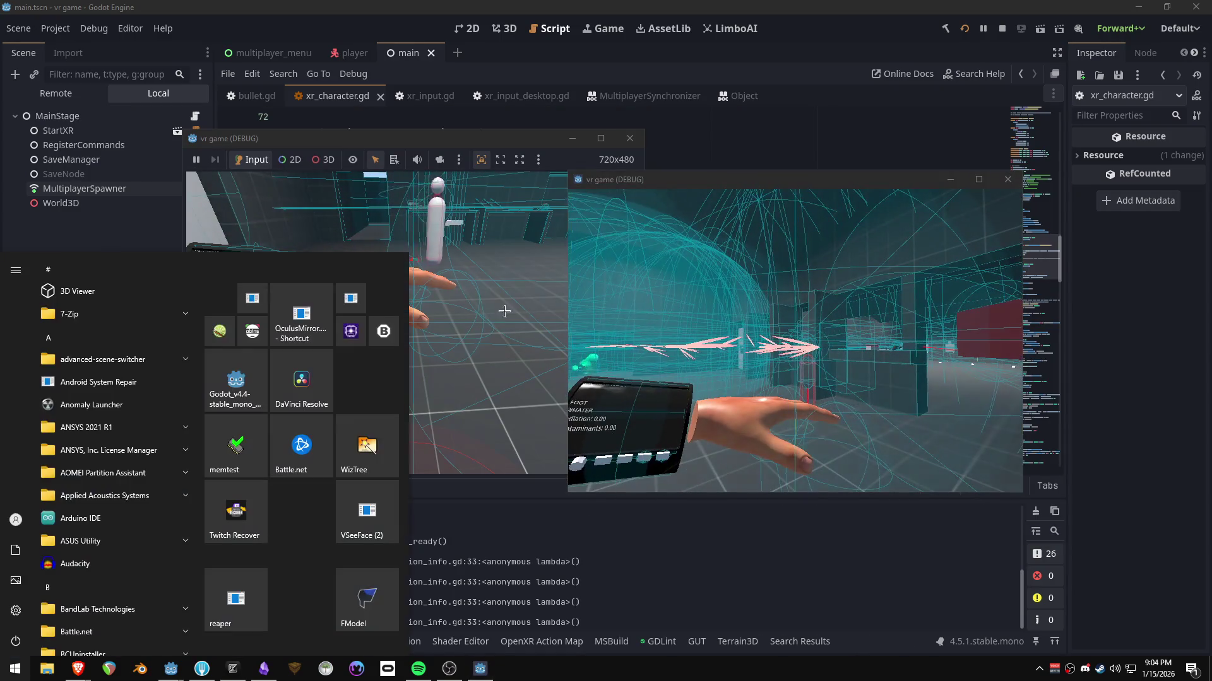
- Close the running game and return to the is_client firing check in xr_character.gd
left_click(492, 282)
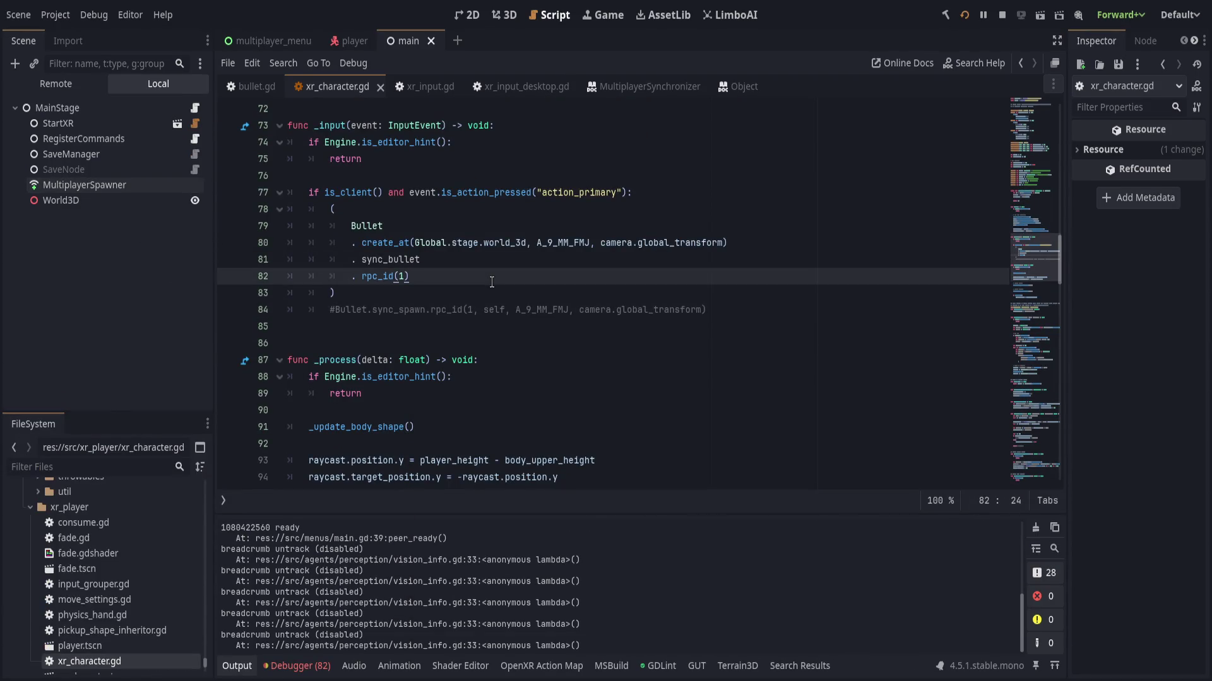
scroll(356, 253, "up", 1)
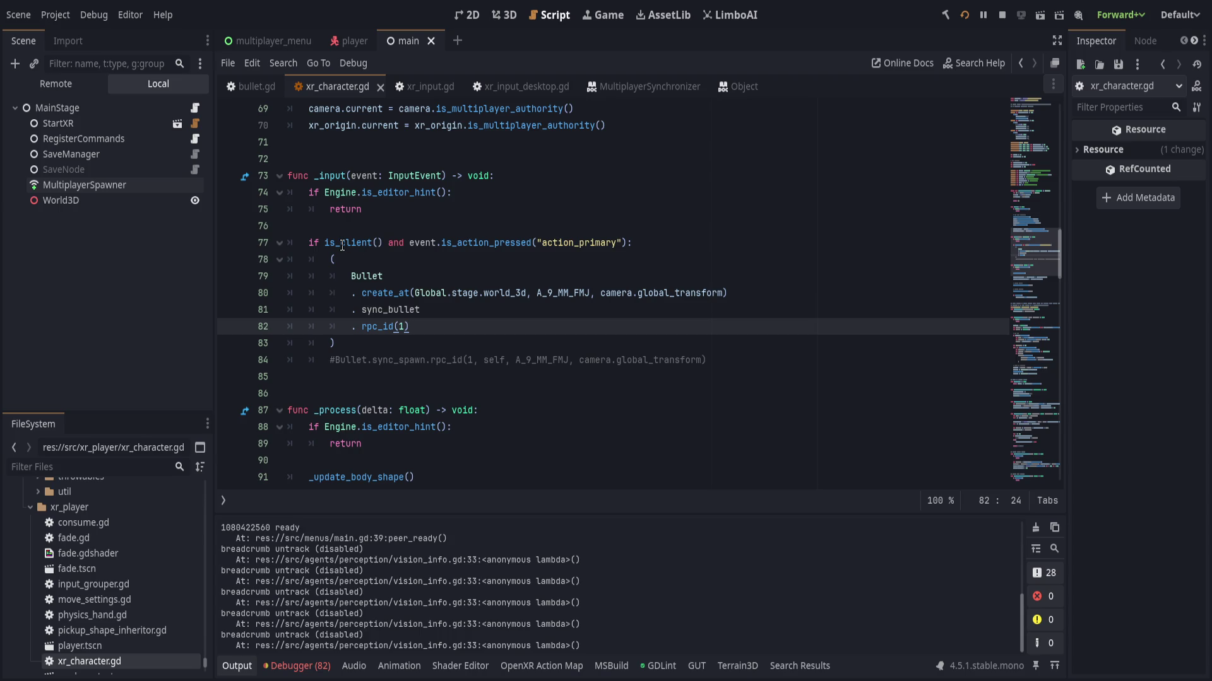
left_click(356, 243)
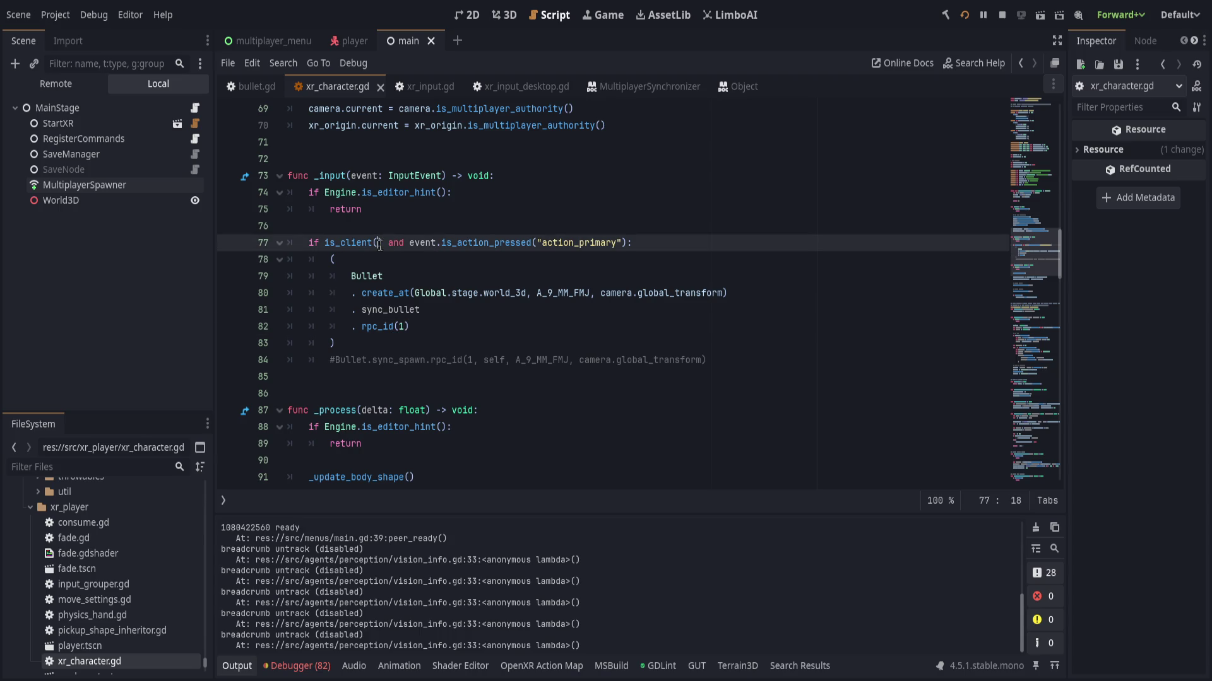
left_click(388, 273)
key("Down")
left_click(502, 309)
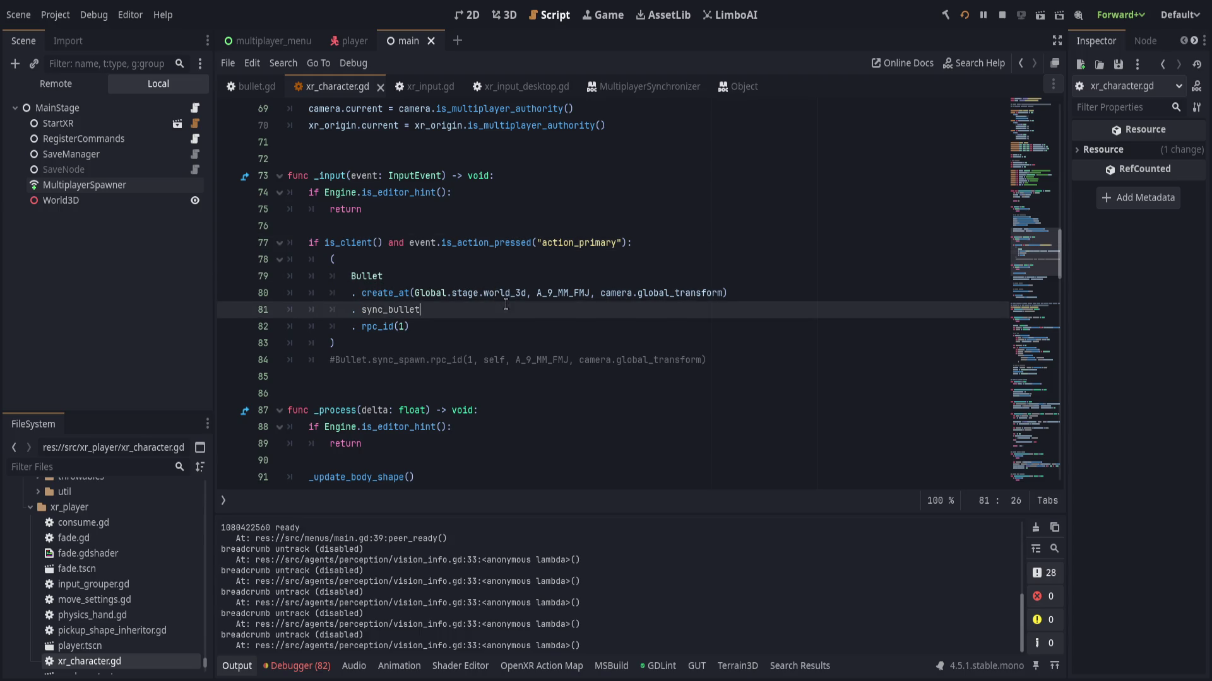
- Review the create_at(...).sync_bullet.rpc_id(1) firing chain on lines 77–82
key("Down")
key("Up")
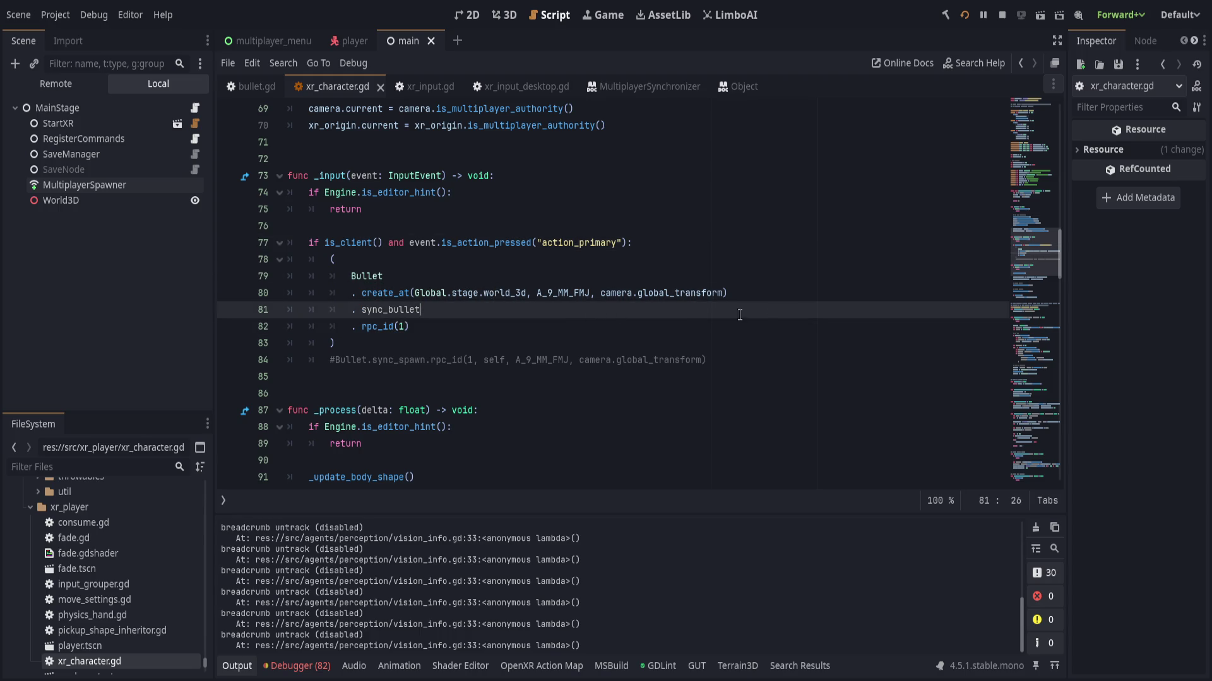
key("Up")
key("Down")
key("Down")
key("Up")
key("Down")
key("Up")
key("Down")
key("Up")
key("Down")
key("Up")
key("Down")
key("Up")
key("Down")
key("Up")
key("Down")
key("Up")
key("Down")
key("Up")
key("Down")
key("Up")
key("Down")
key("Up")
key("Down")
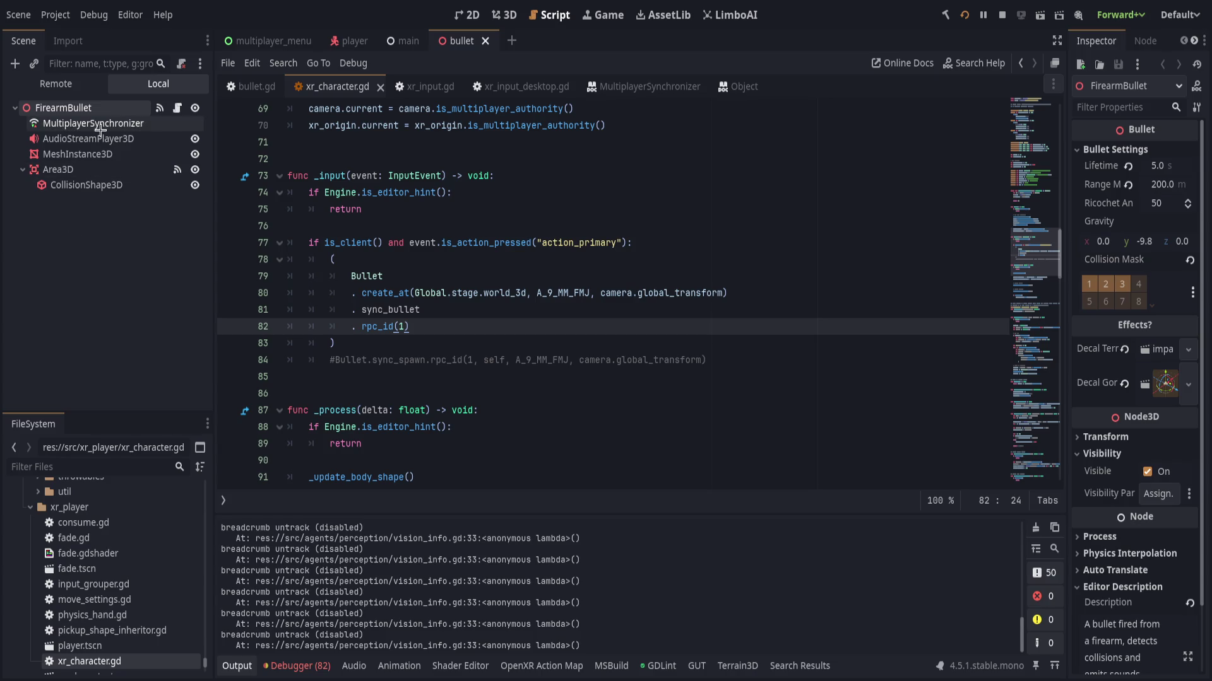
- Remove the FirearmBullet:cartridge row from the MultiplayerSynchronizer's replication list
left_click(101, 129)
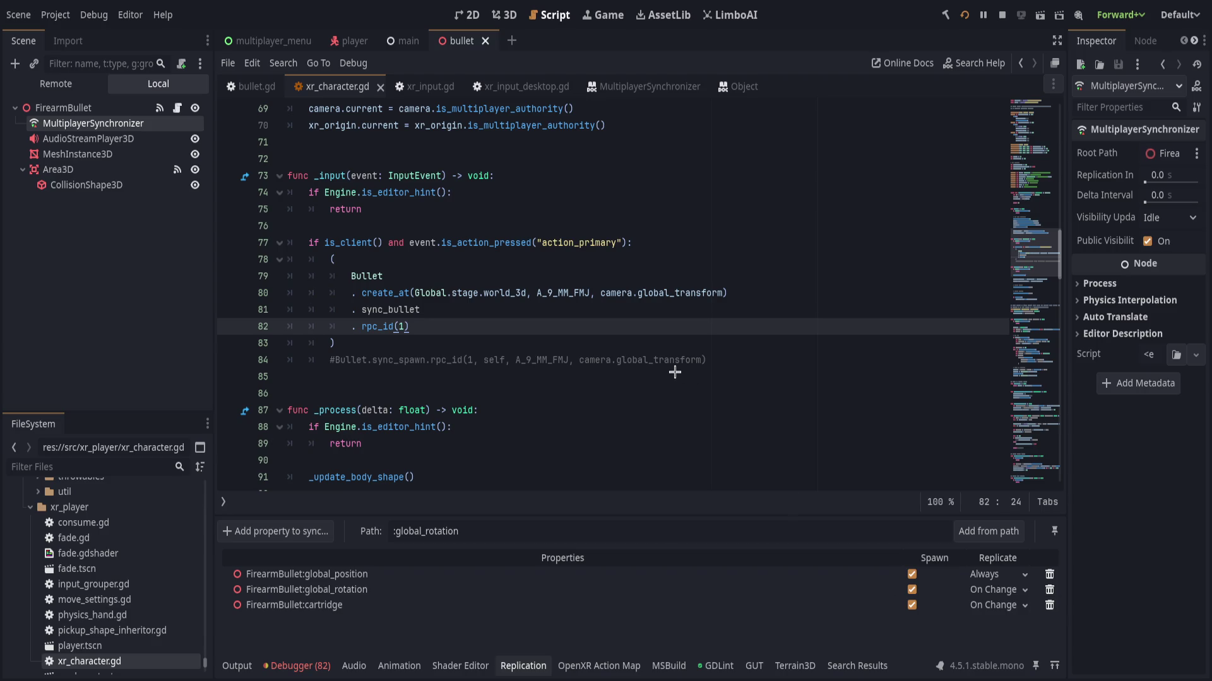
key("Delete")
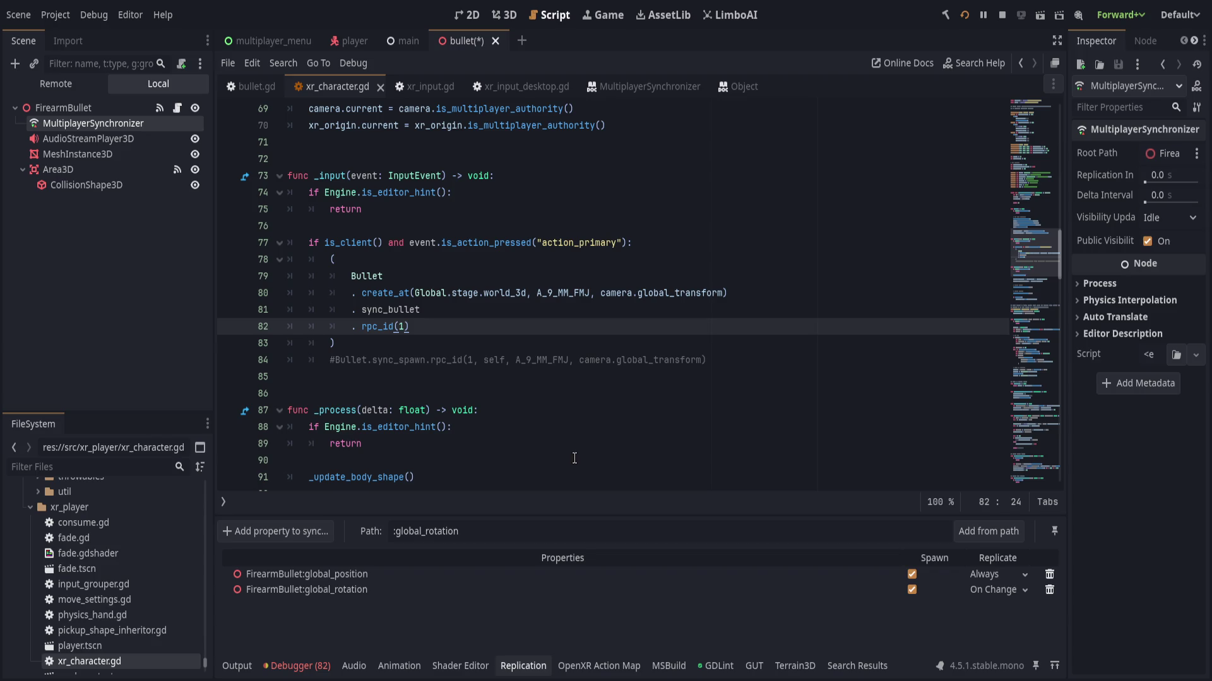
left_click(575, 459)
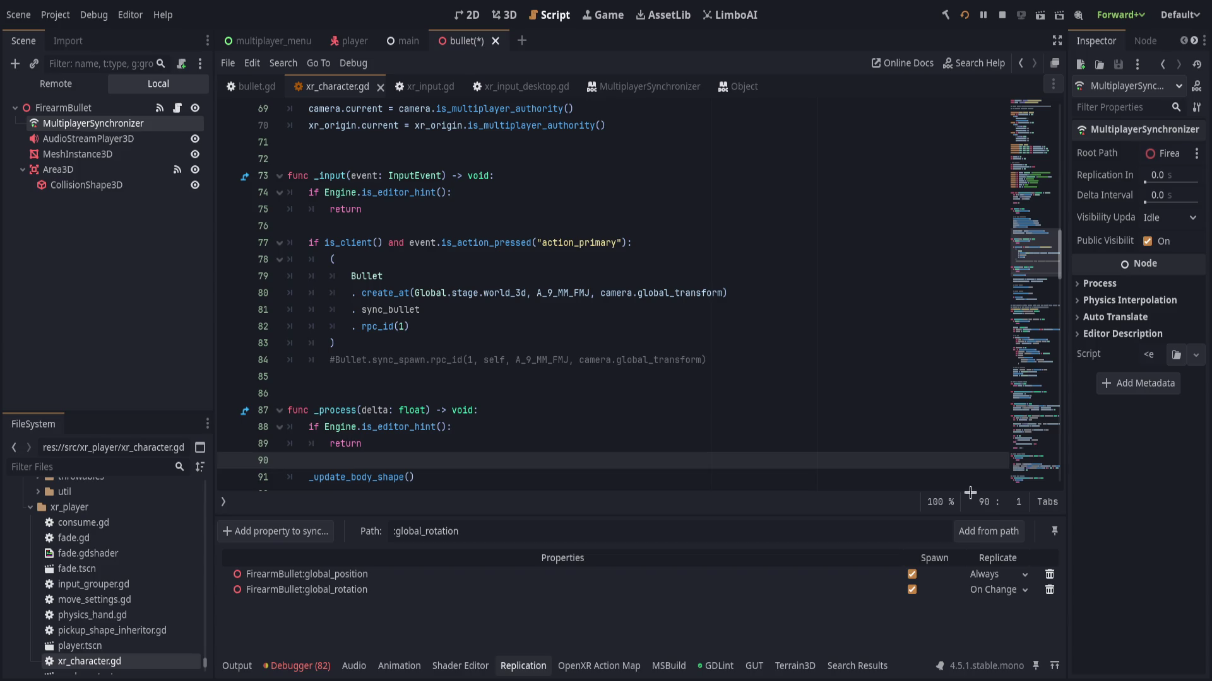
- Inspect the _process function and its editor-hint return line
left_click(479, 410)
scroll(612, 296, "down", 2)
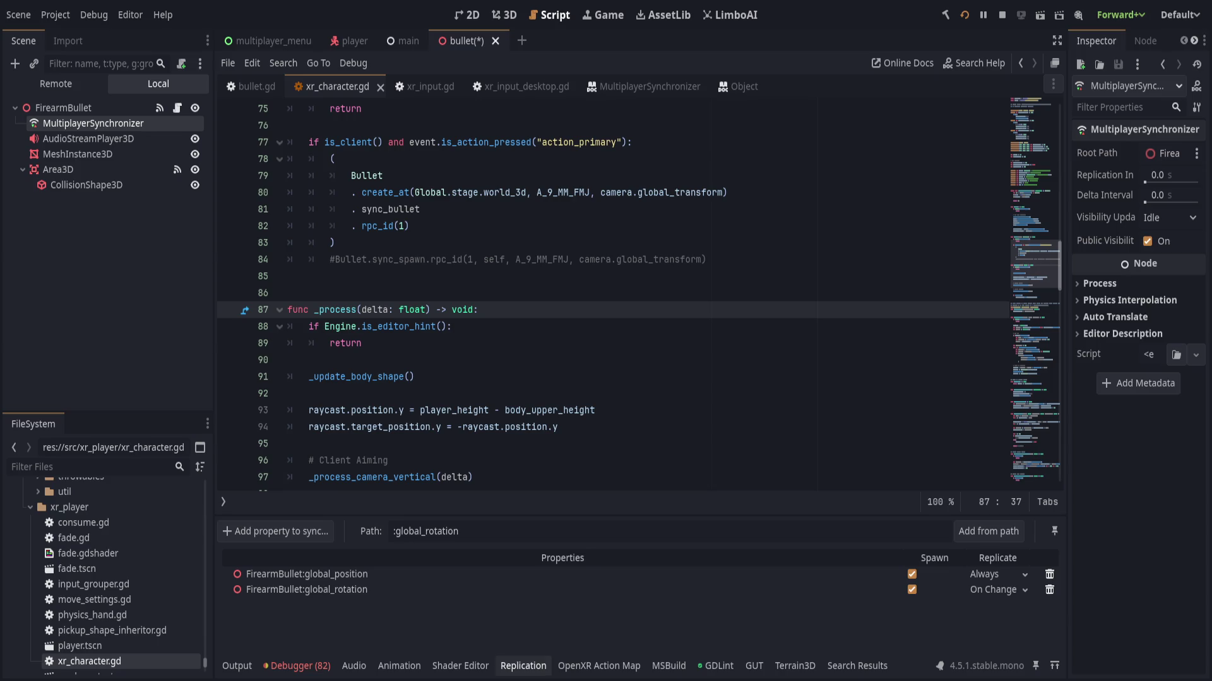
key("Down")
key("Down")
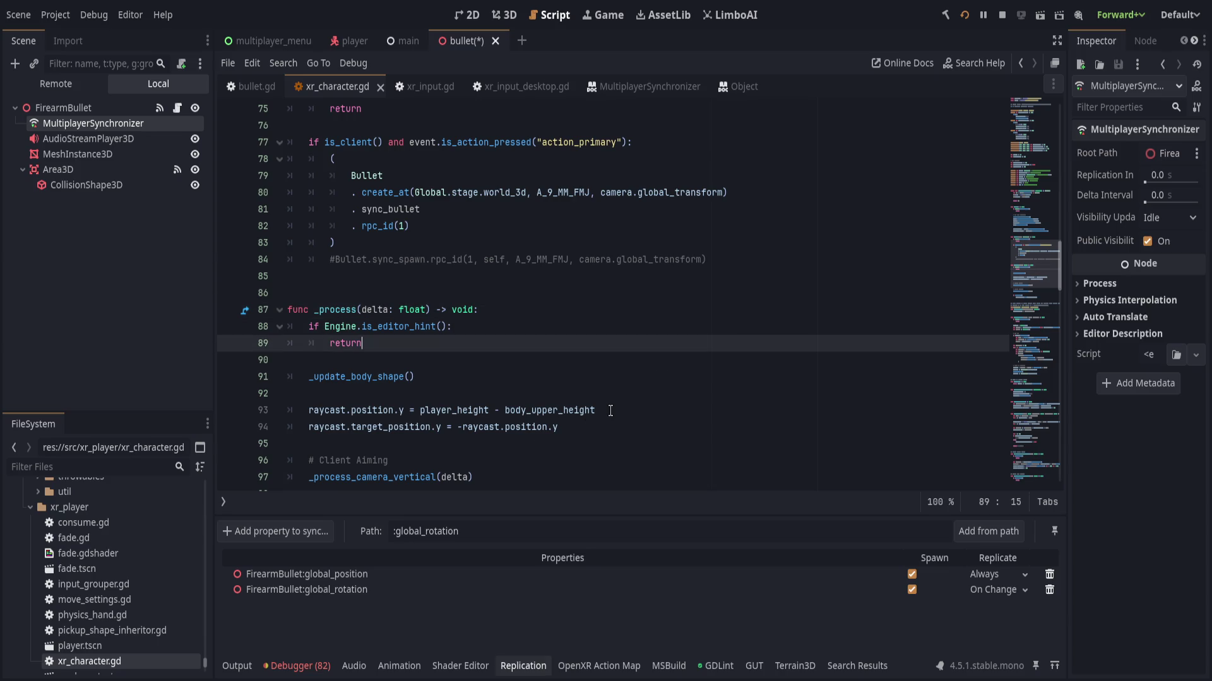
scroll(610, 410, "up", 3)
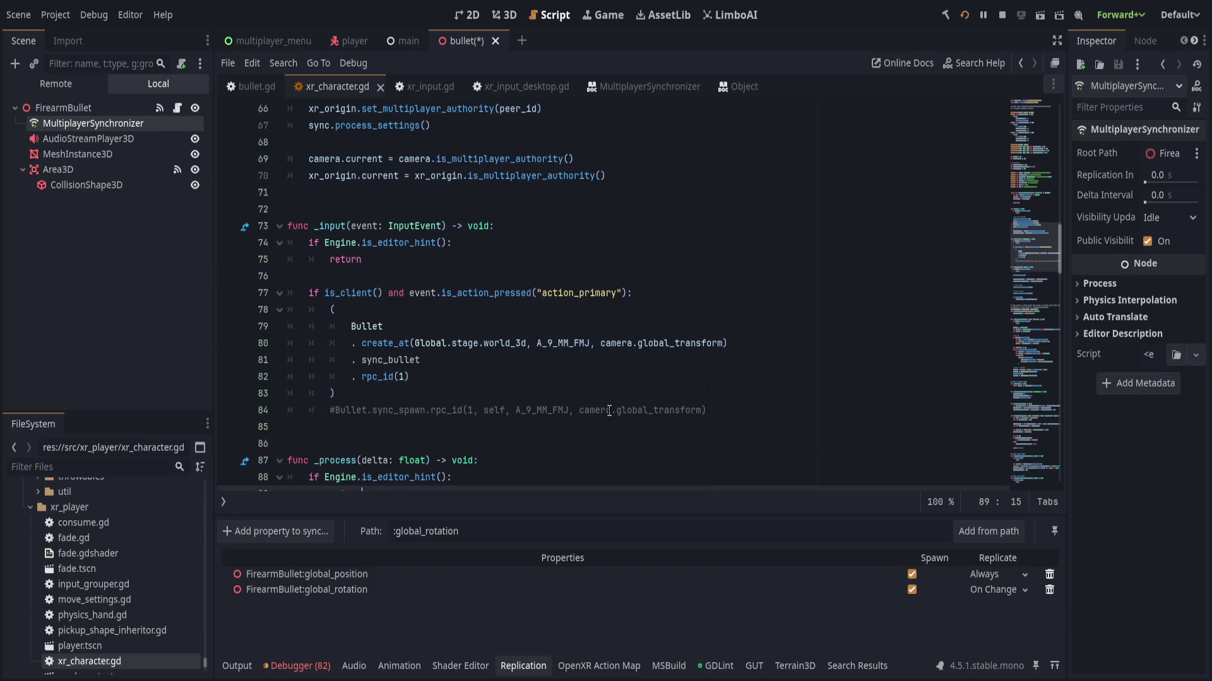
- Switch back to bullet.gd's sync_bullet function, then bring up the debugger showing 19 errors
left_click(624, 376)
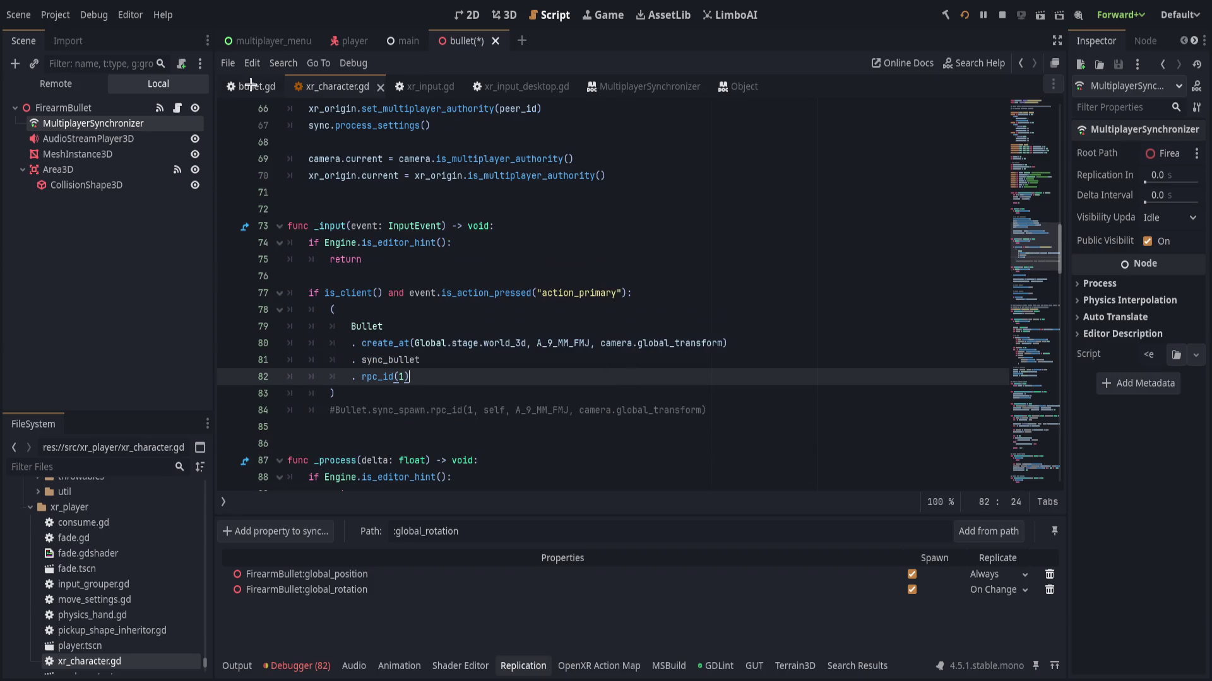
key("alt+Left")
left_click(723, 268)
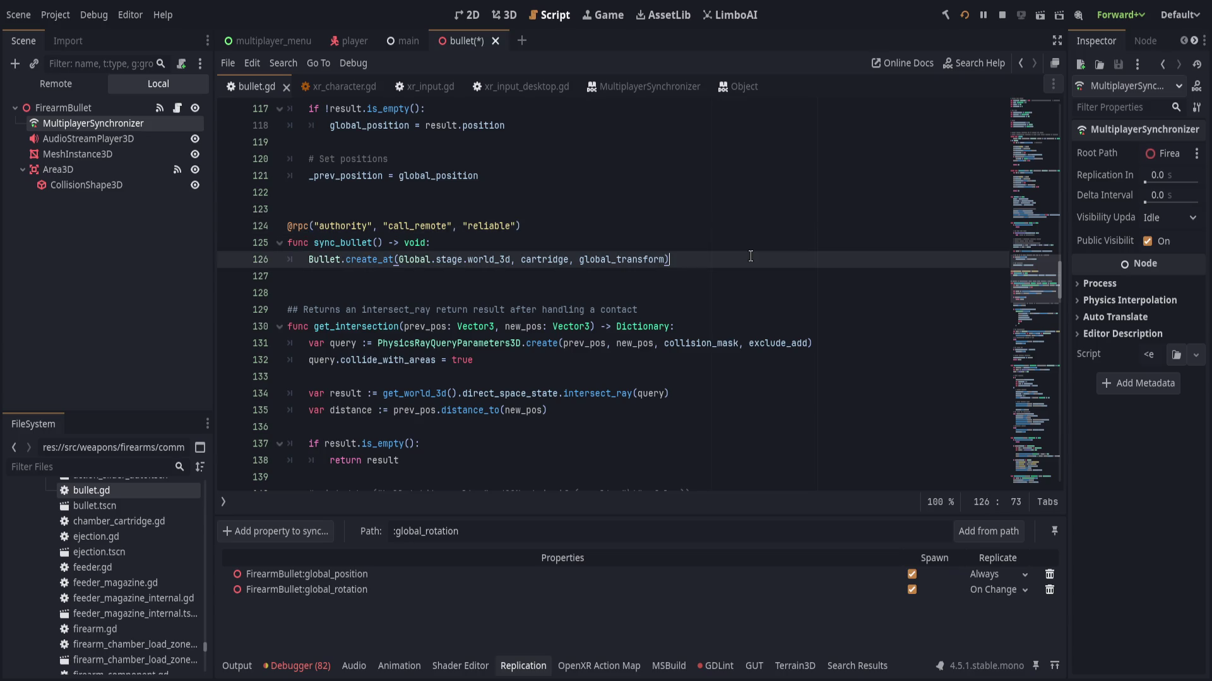
left_click(717, 244)
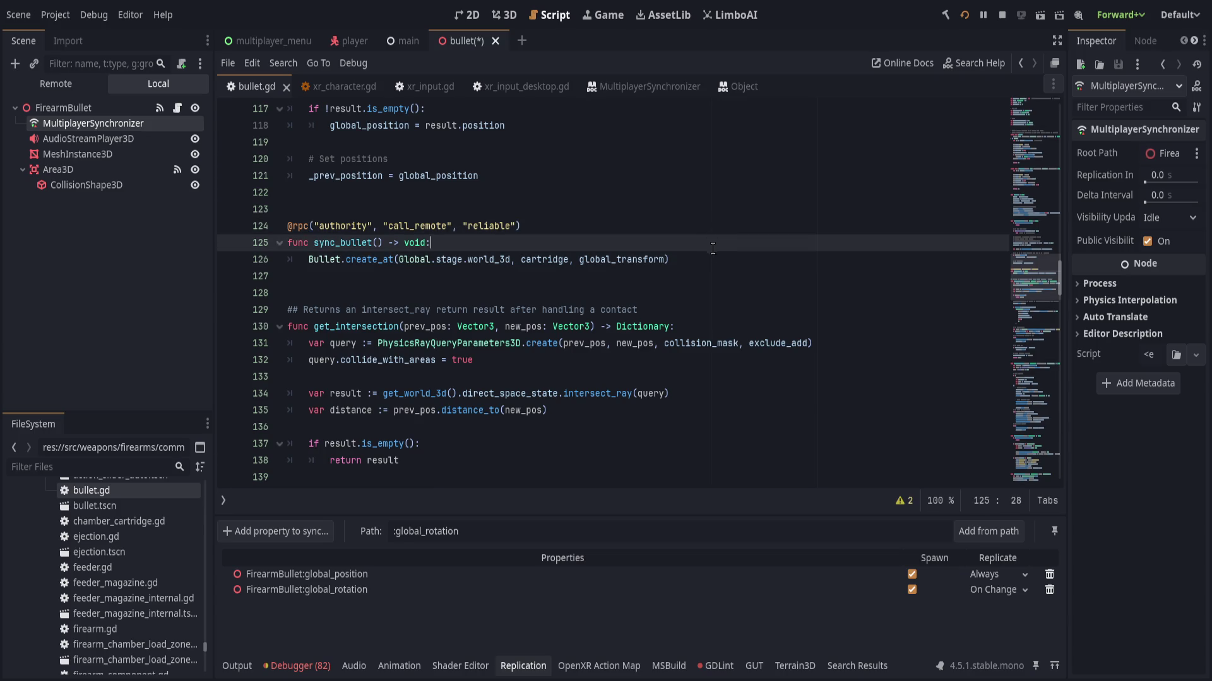
left_click(723, 260)
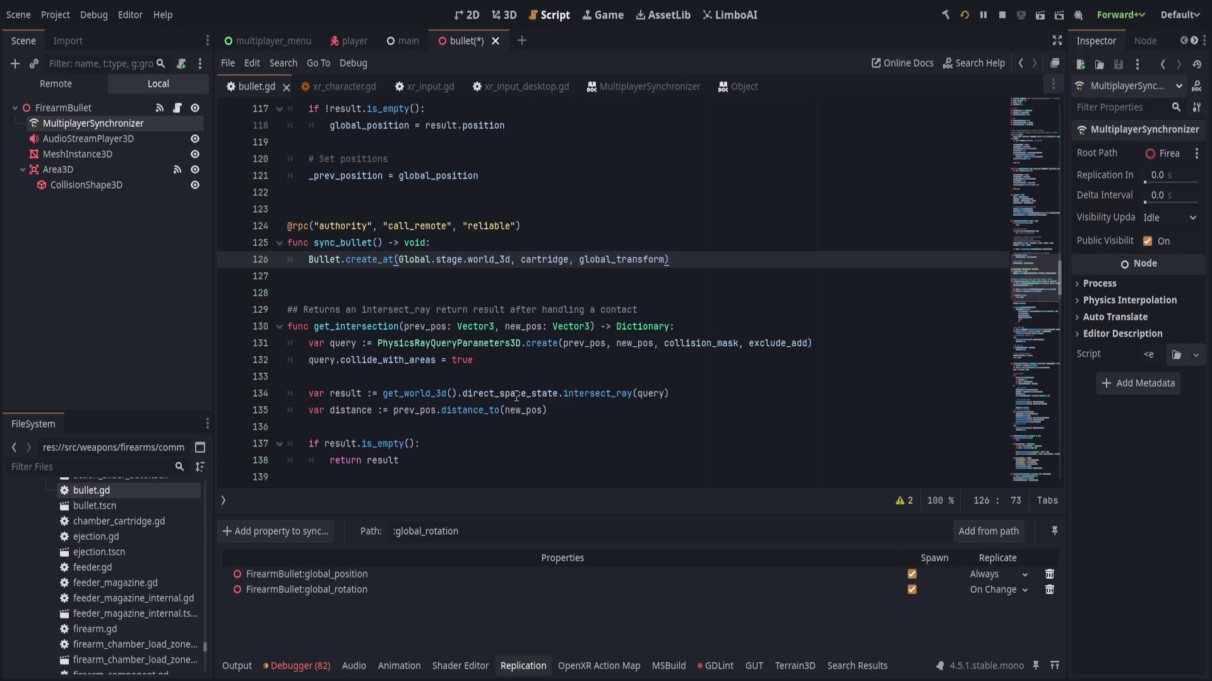
left_click(326, 666)
- List Session 1's errors, then Session 2's 63 MultiplayerSynchronizer get_node failures
left_click(315, 498)
scroll(479, 578, "down", 5)
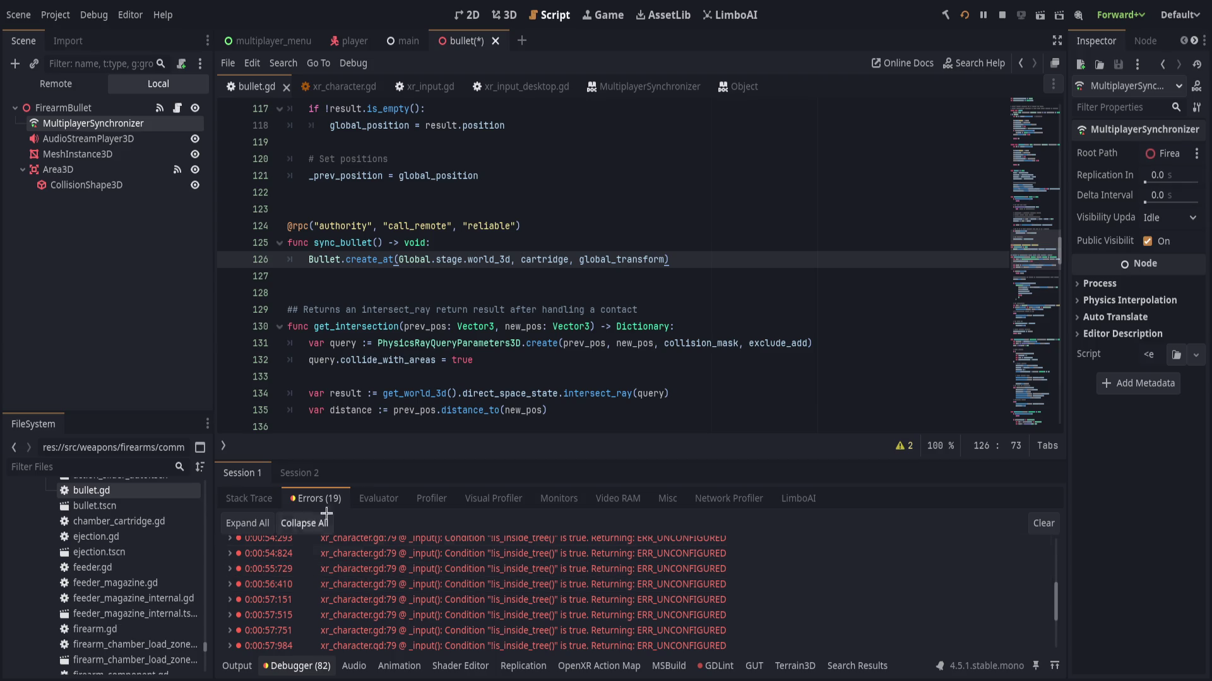
left_click(299, 473)
scroll(485, 590, "down", 3)
scroll(484, 590, "down", 4)
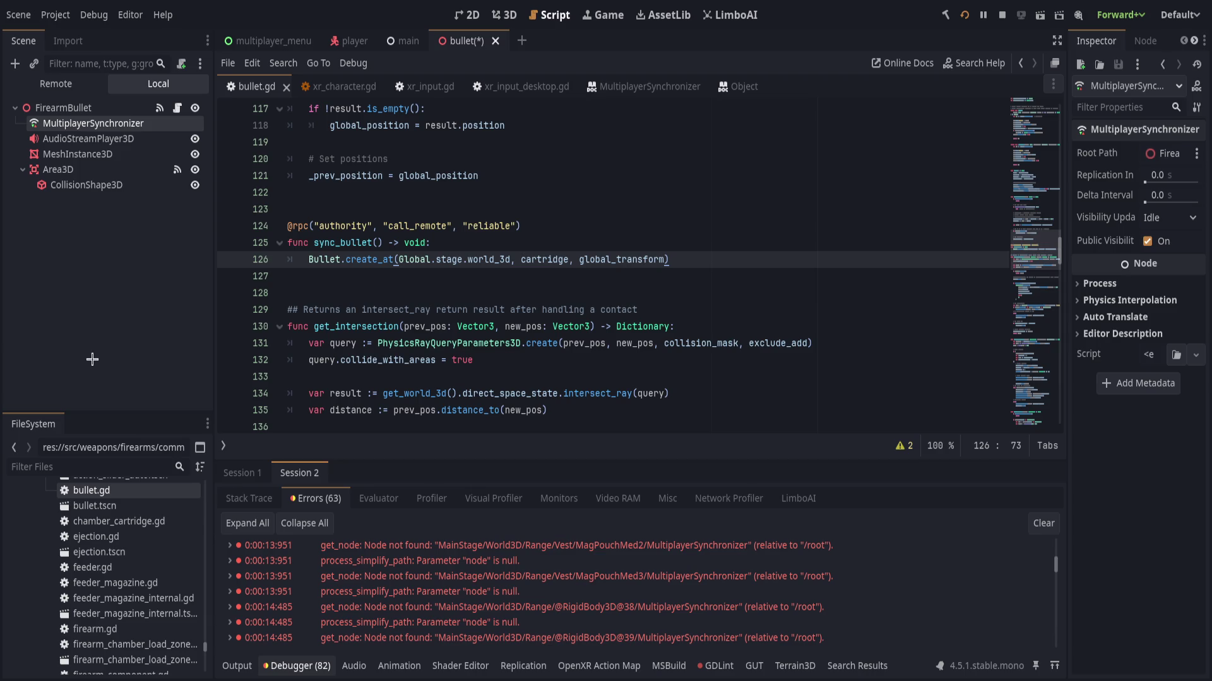
- Finish removing the sync_bullet RPC from bullet.gd, stop the running game and collapse the Debugger
key("ctrl+z")
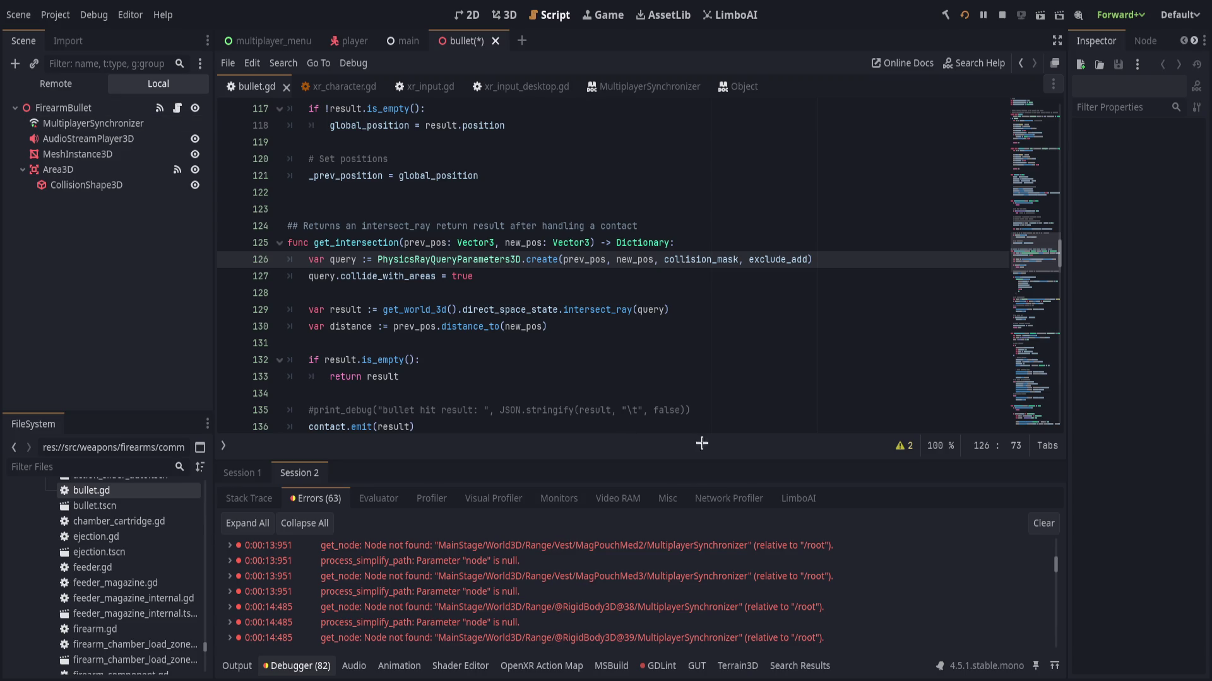
left_click(700, 429)
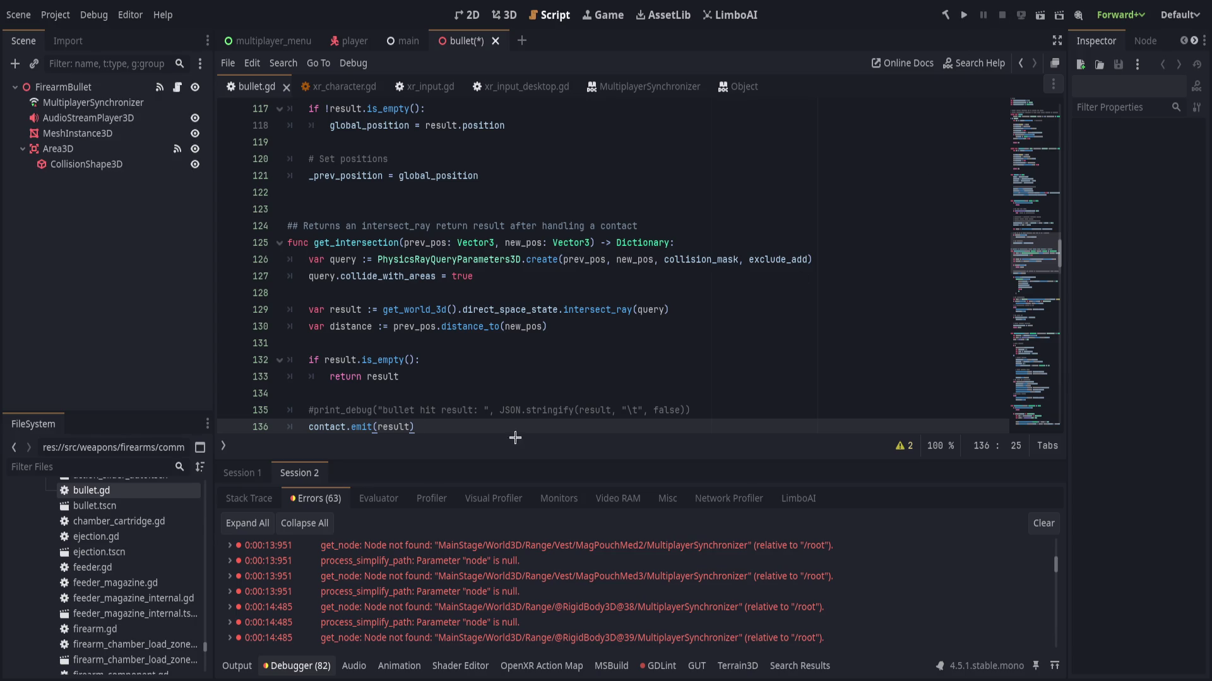
left_click(242, 474)
left_click(297, 667)
left_click(509, 412)
scroll(509, 417, "up", 6)
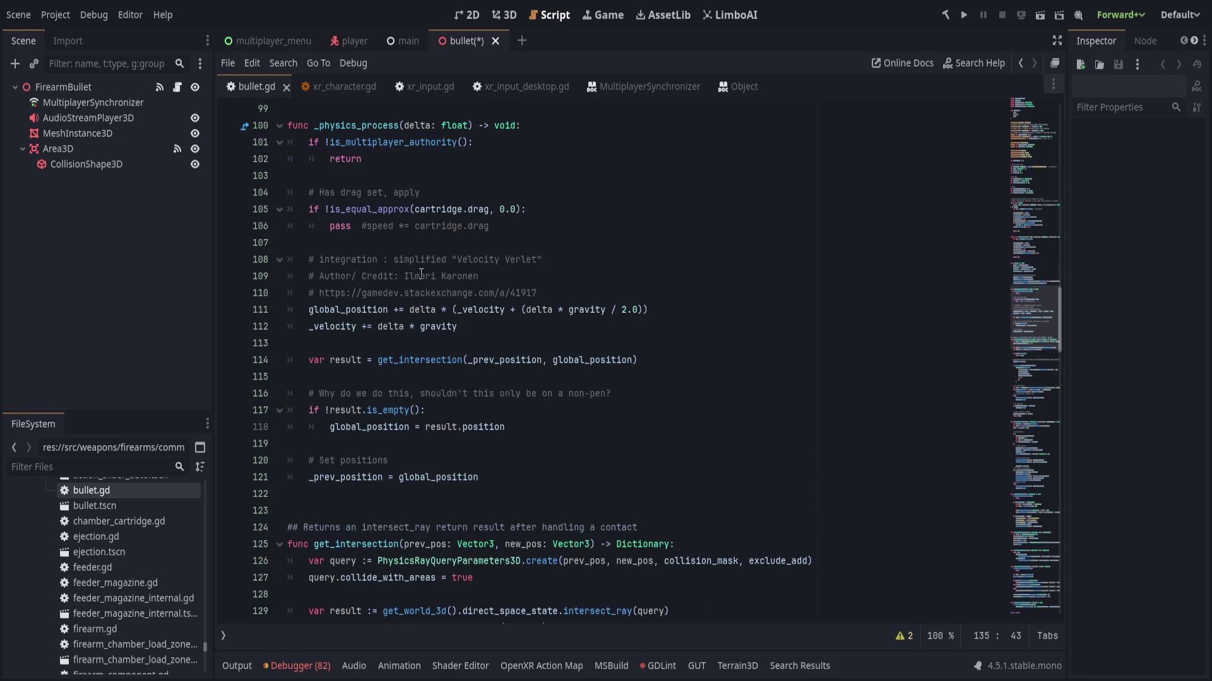
- Save the scene changes, close the bullet scene, and open xr_input_desktop.gd in the player scene
left_click(354, 40)
key("ctrl+s")
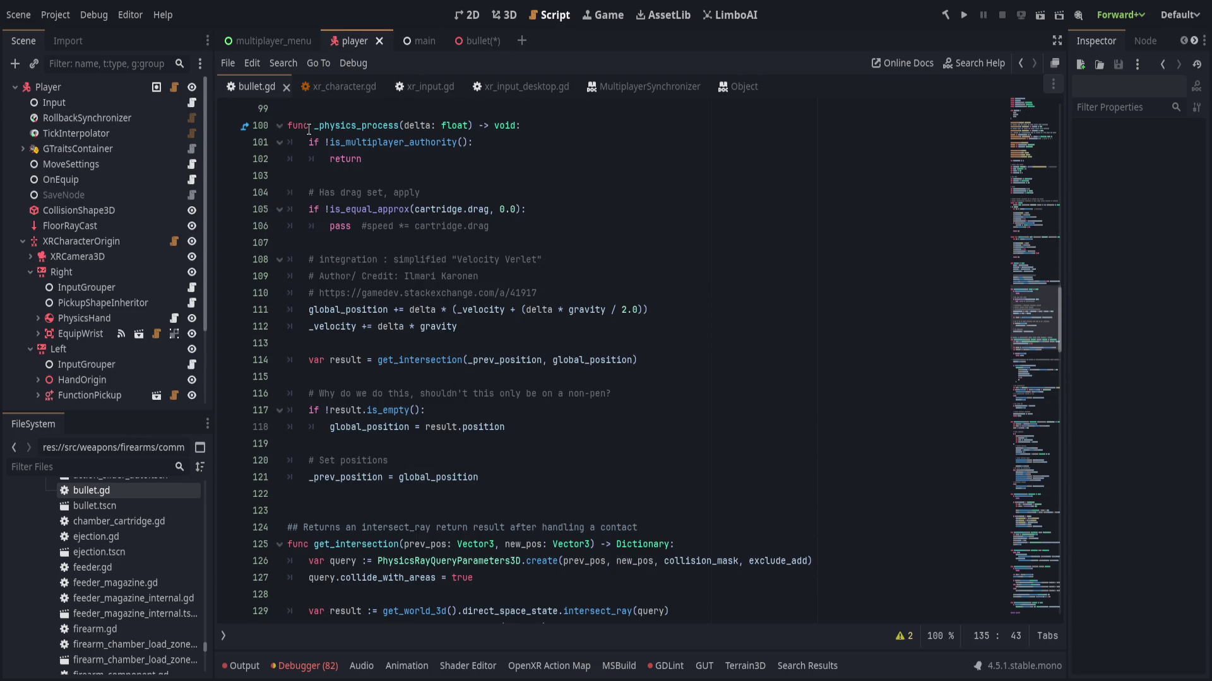
left_click(476, 33)
key("ctrl+shift+w")
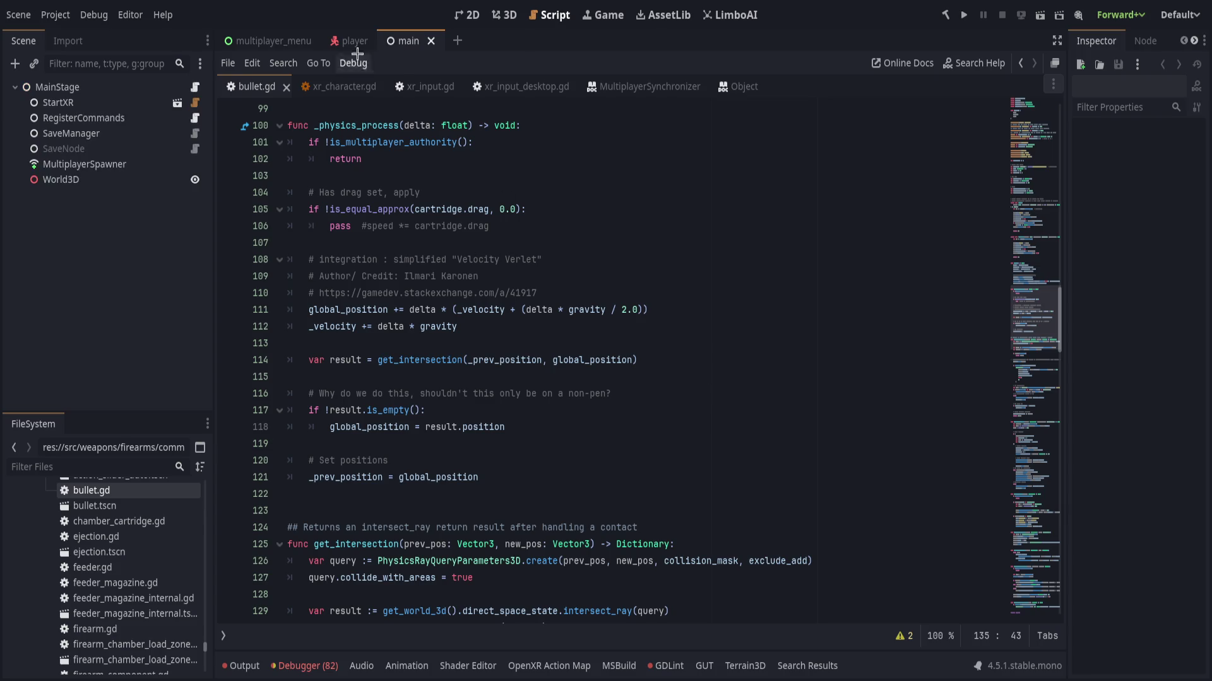
left_click(350, 40)
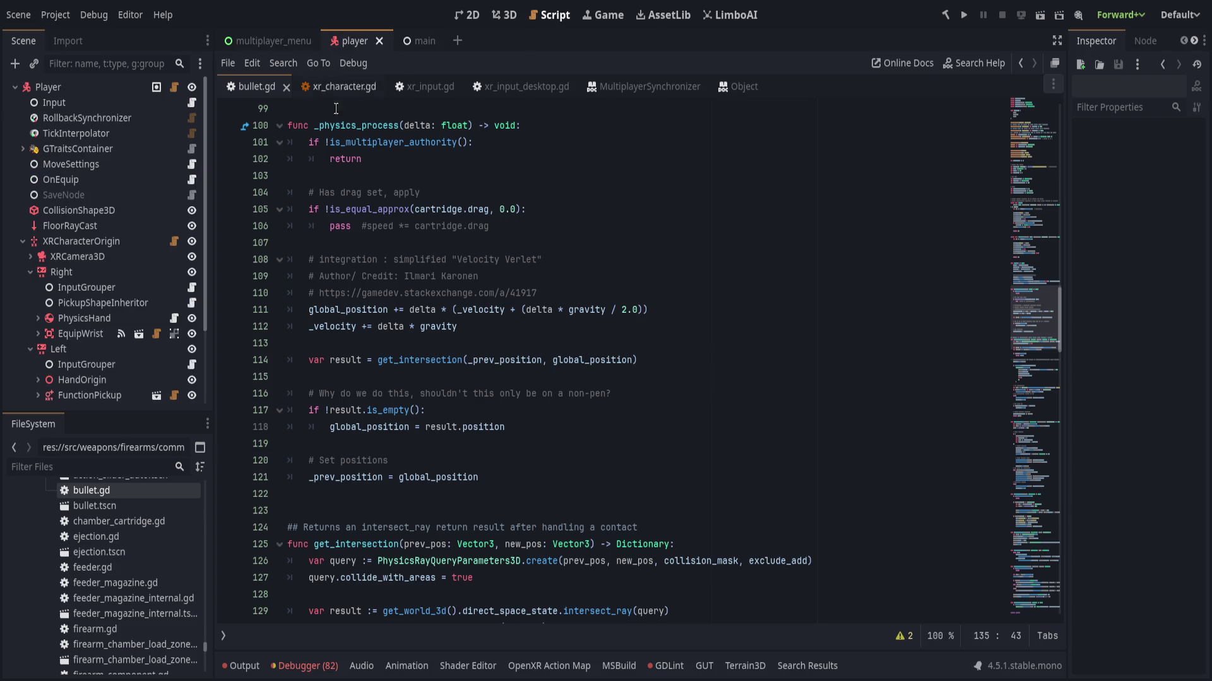
left_click(192, 103)
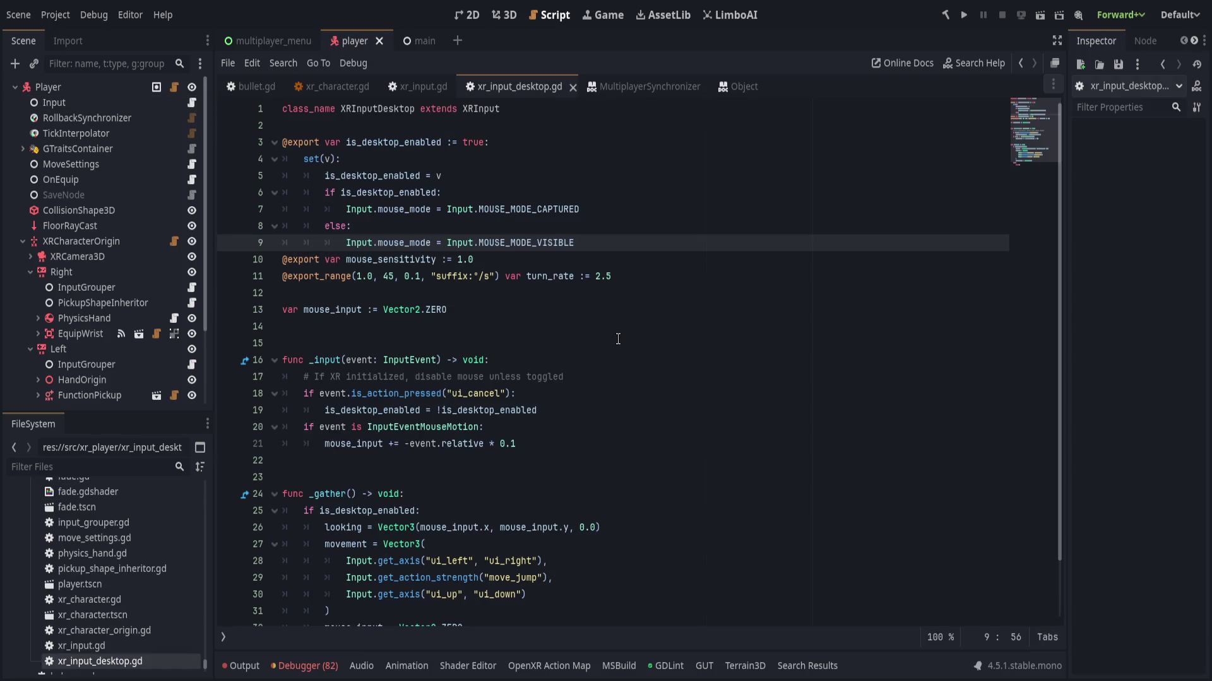
- Review the is_desktop_enabled setter and move to the mouse-motion check on line 20
left_click(609, 170)
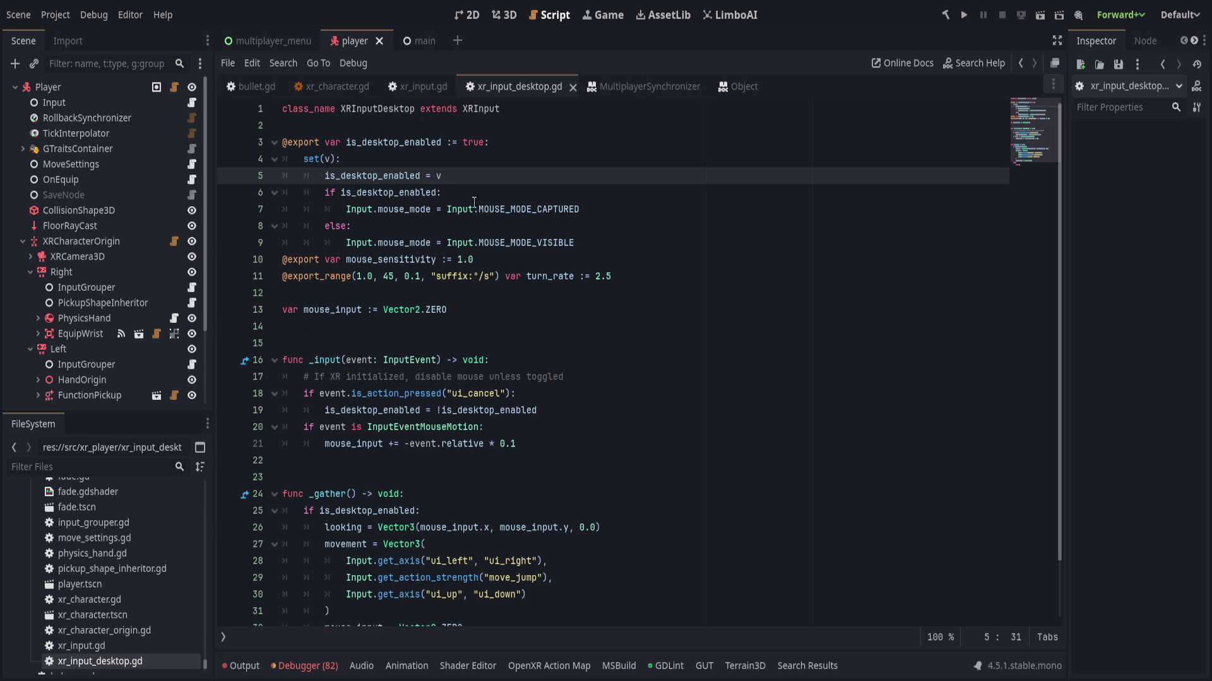
left_click(521, 225)
left_click(576, 176)
left_click(623, 243)
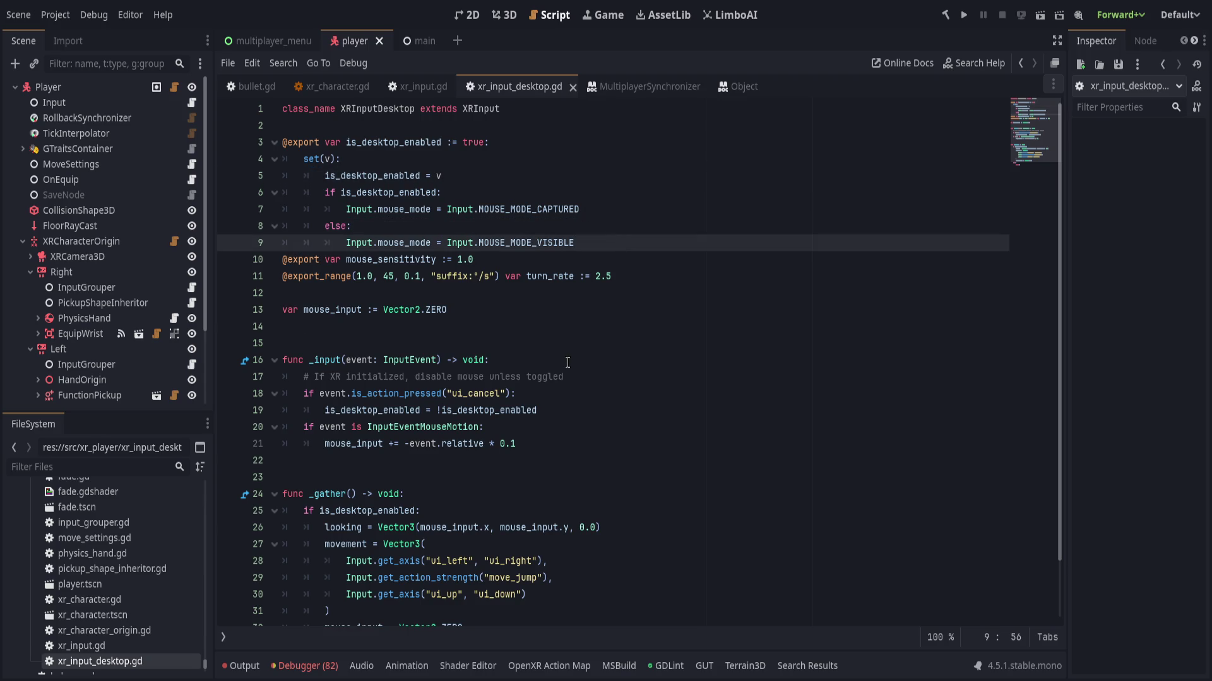
left_click(607, 397)
left_click(602, 429)
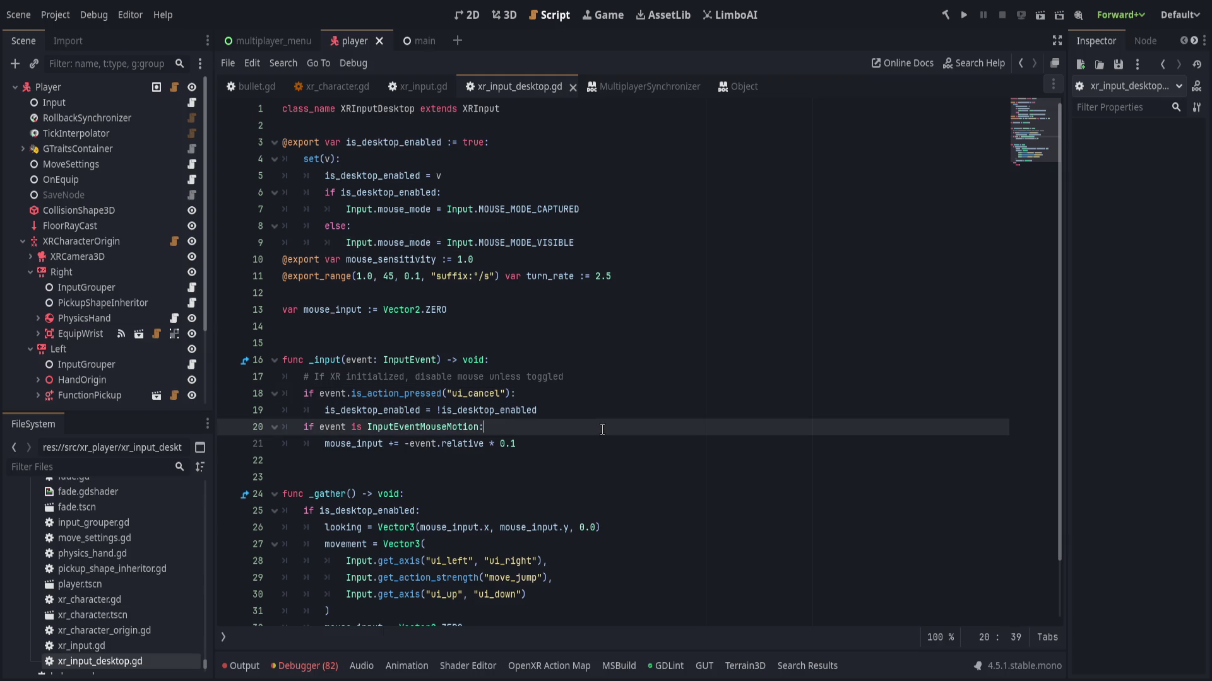
key("ctrl+Left")
key("ctrl+Left")
key("ctrl+Left")
- Change line 20 to 'if is_desktop_enabled and event is InputEventMouseMotion:' and save the script
type("is_d")
key("Tab")
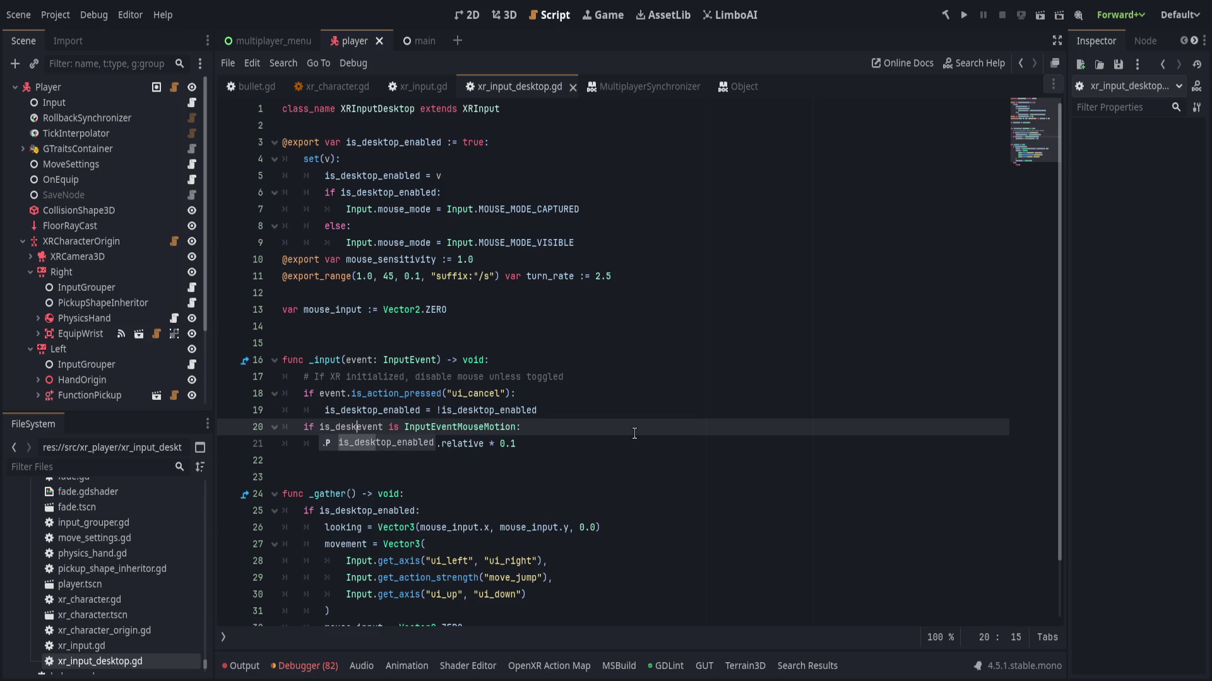
type("and event")
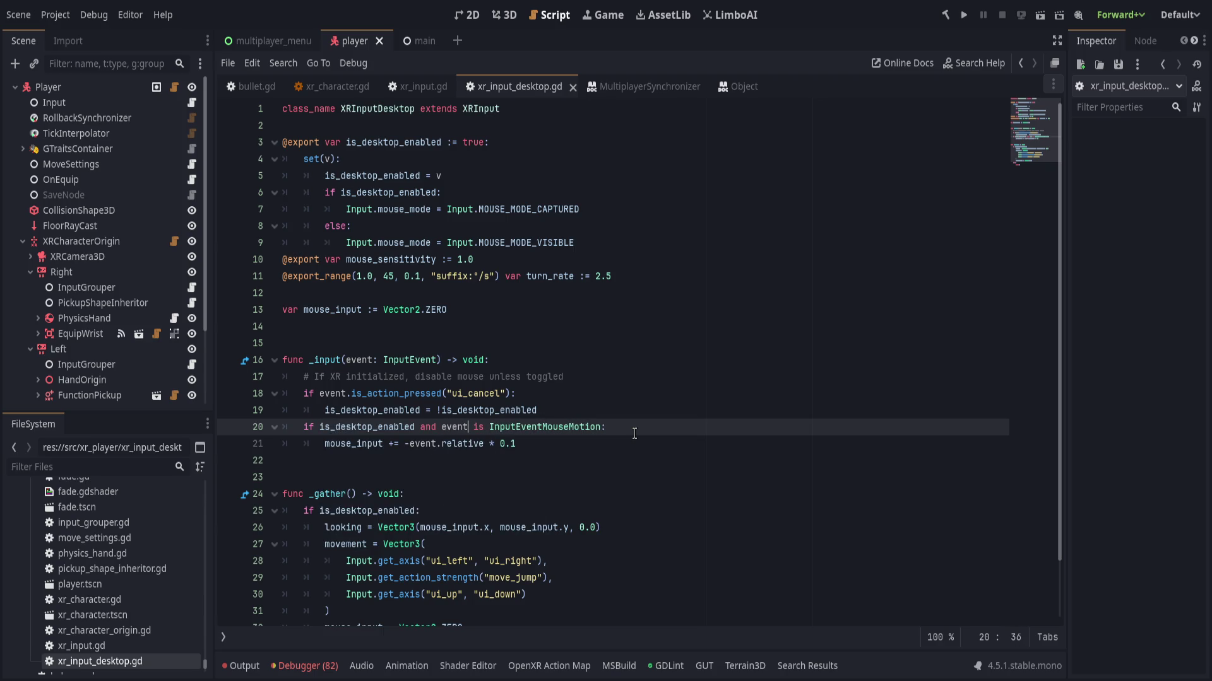
key("End")
key("ctrl+s")
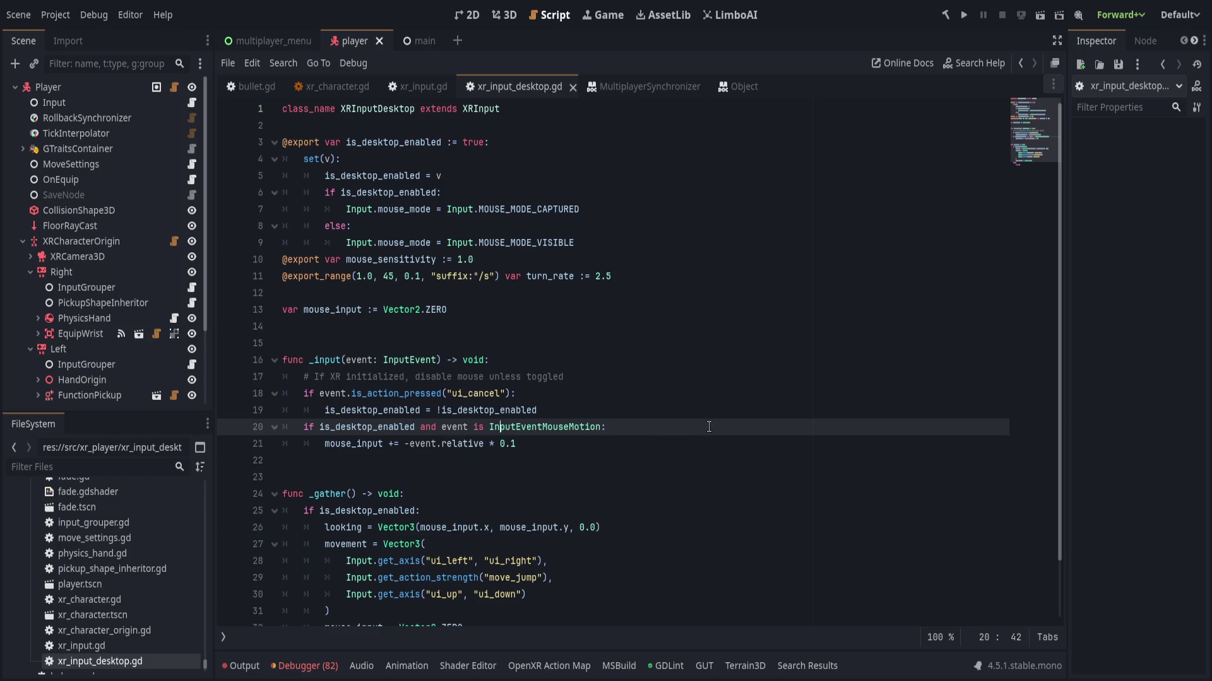
left_click(631, 449)
left_click(587, 461)
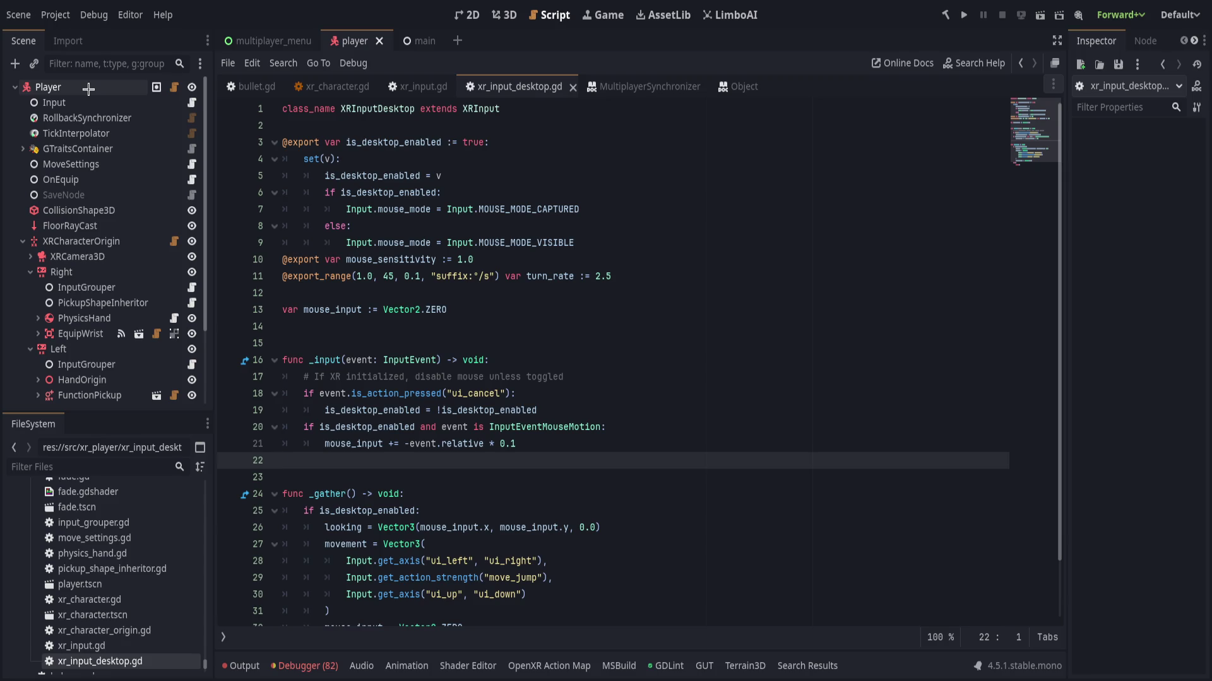
left_click(578, 262)
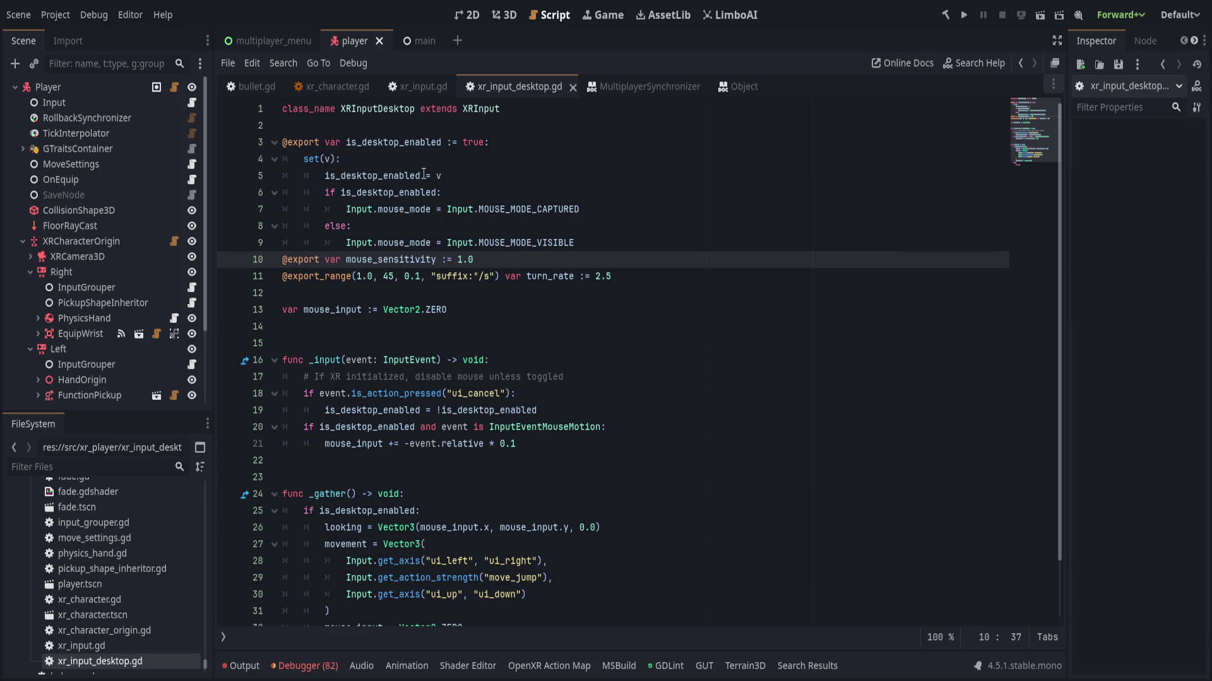
key("alt+Right")
scroll(472, 275, "up", 2)
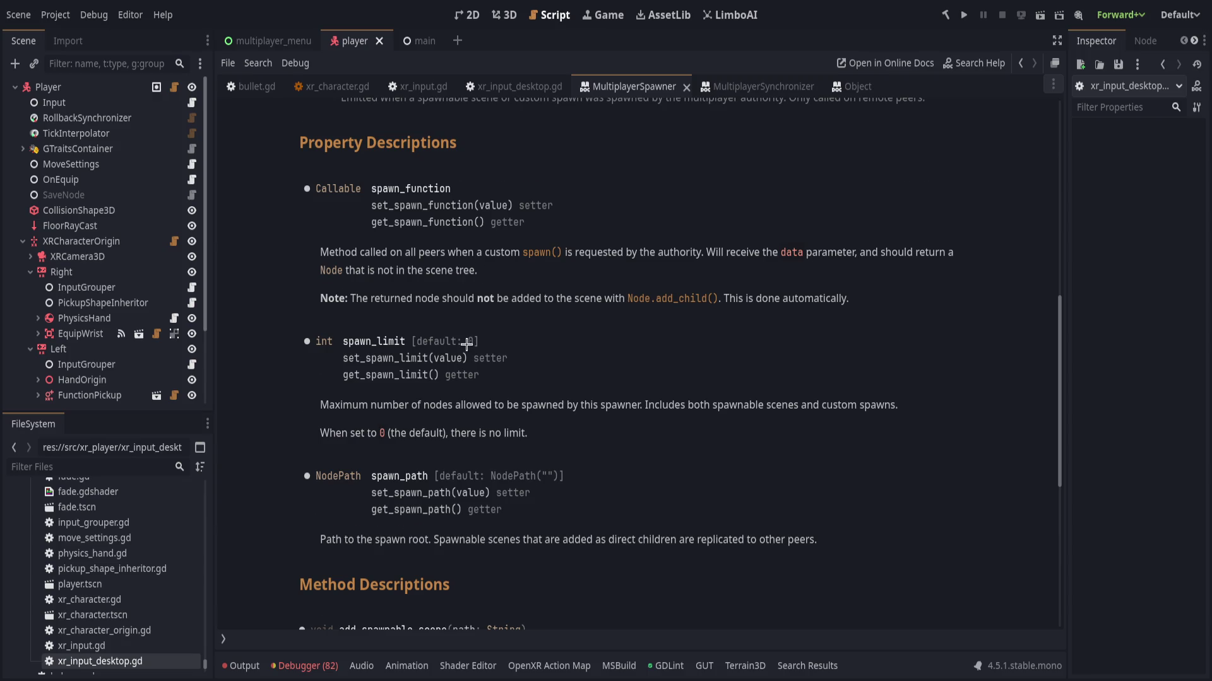
scroll(472, 321, "down", 5)
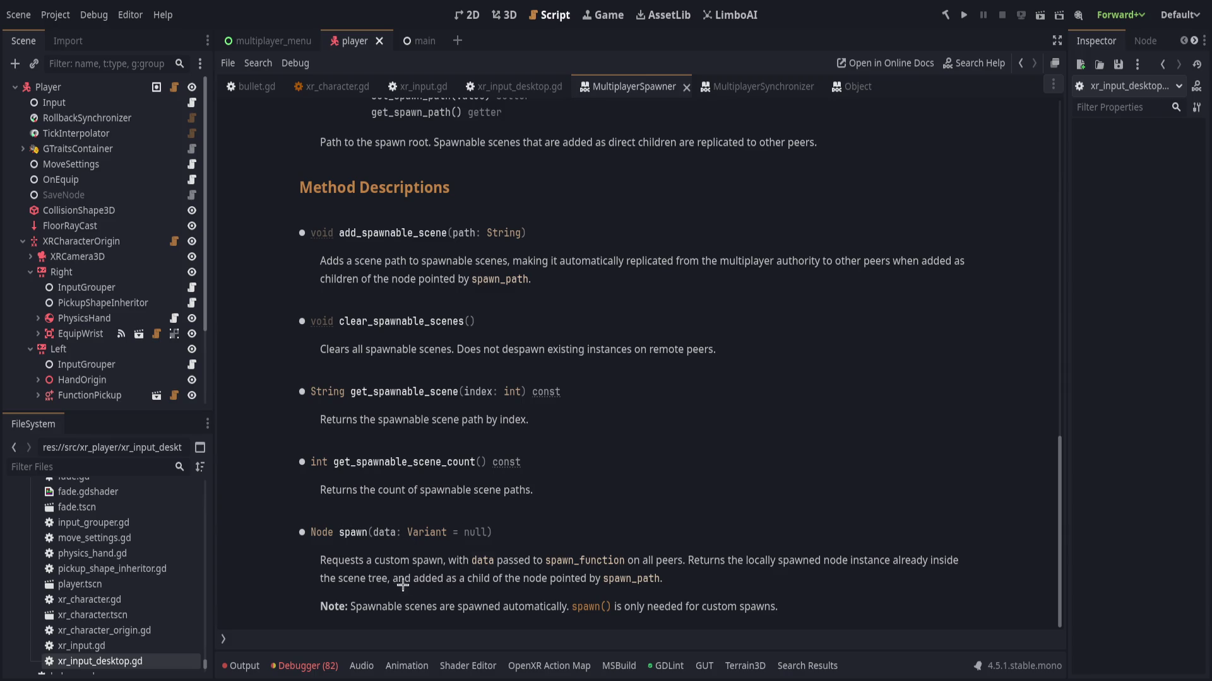
left_click_drag(727, 263, 717, 265)
key("ctrl+w")
left_click(691, 343)
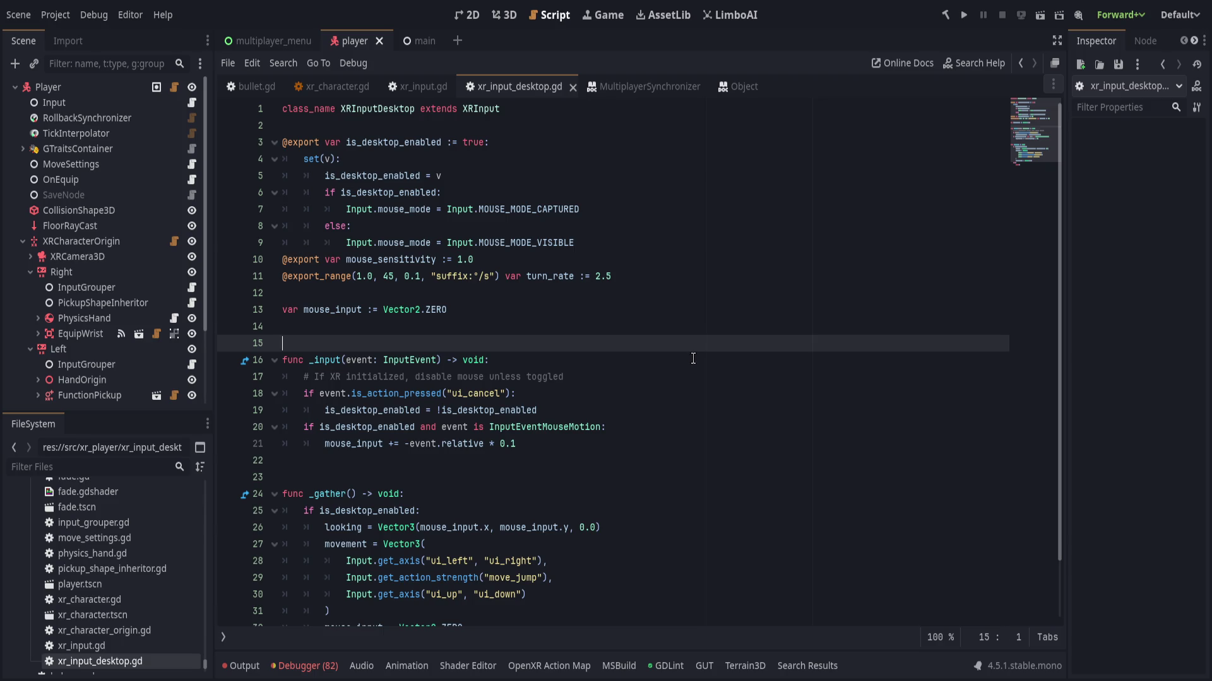
left_click(690, 357)
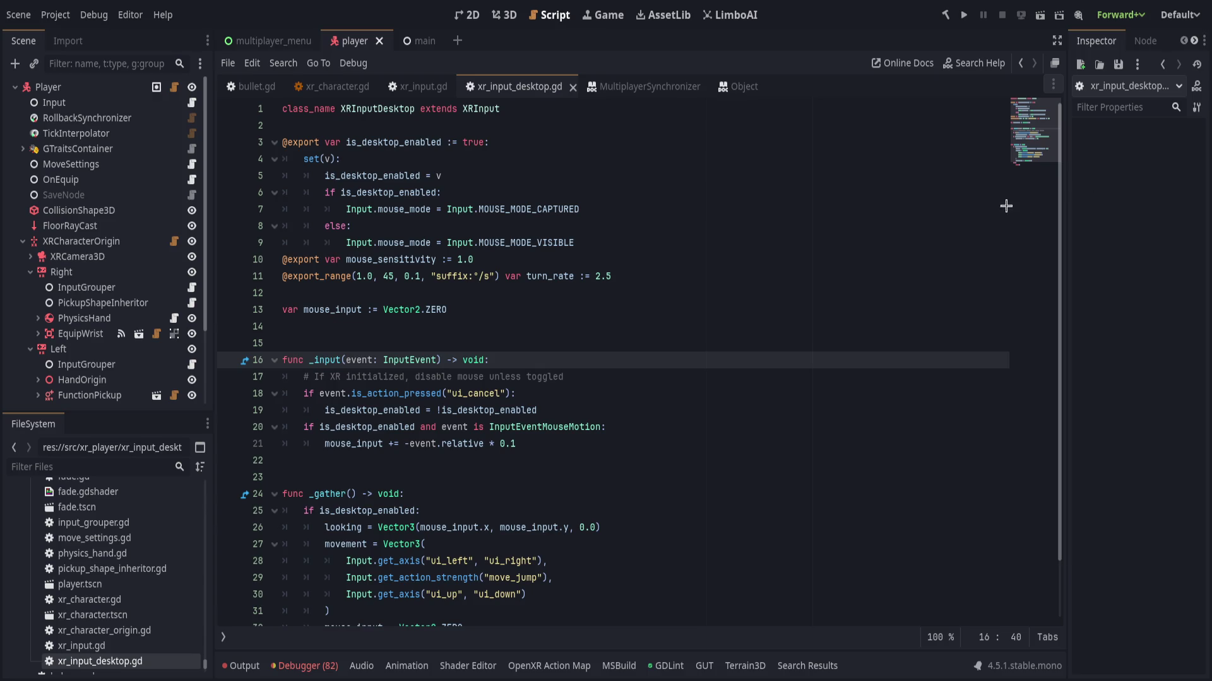
left_click(678, 189)
- Save xr_input_desktop.gd and end on the closing card with the YouTube video playing alongside
key("ctrl+s")
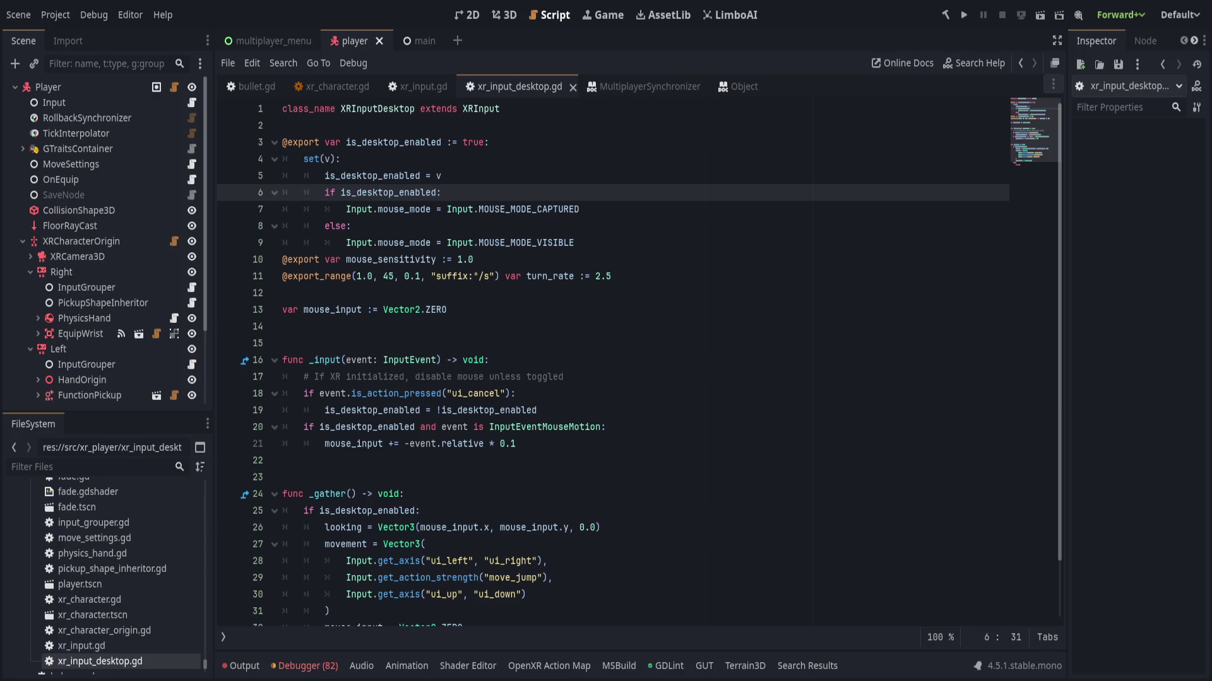
left_click(928, 511)
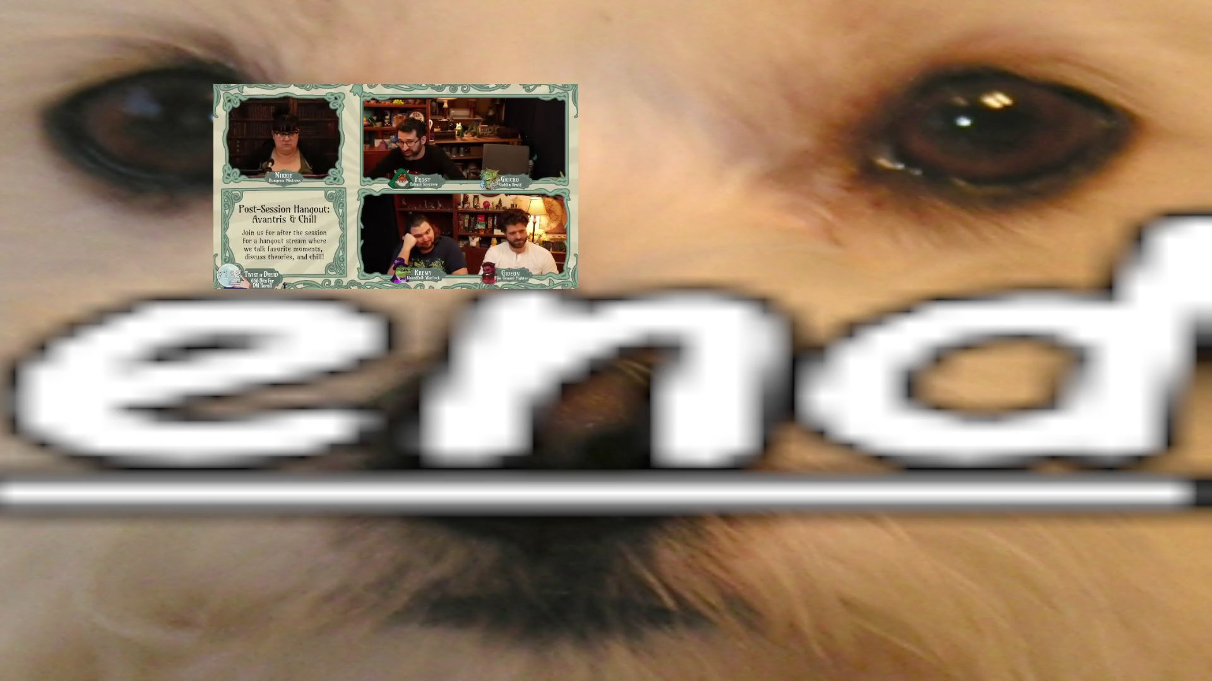
mouse_move(412, 194)
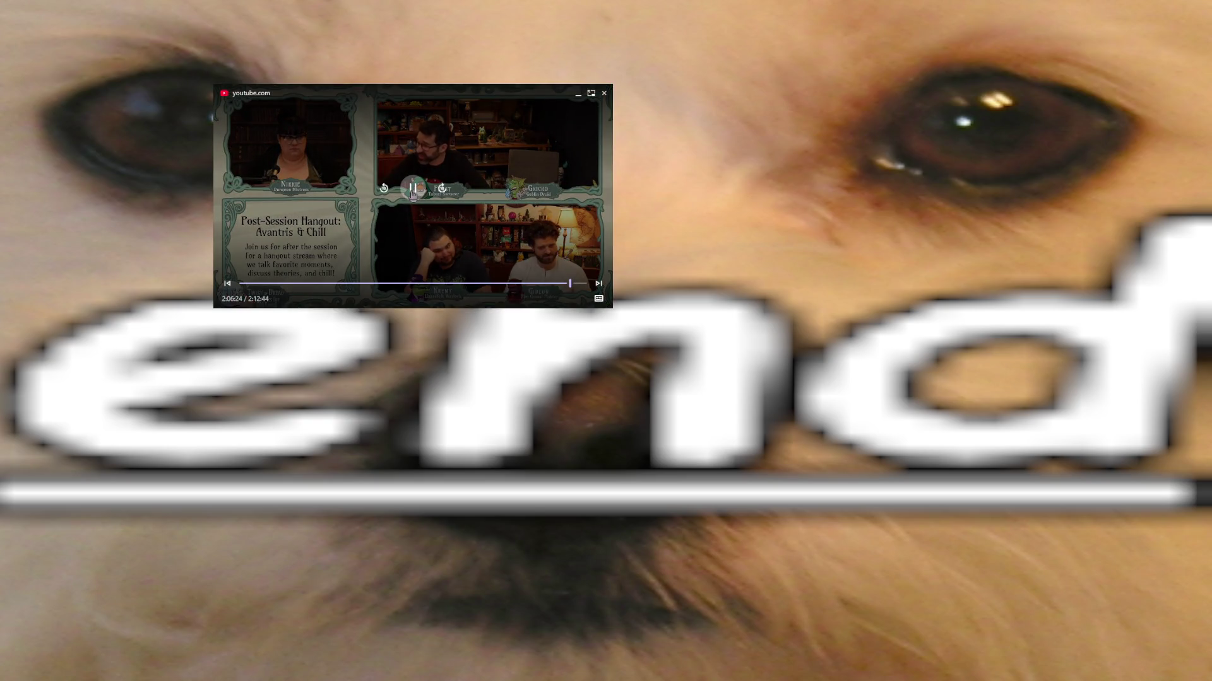